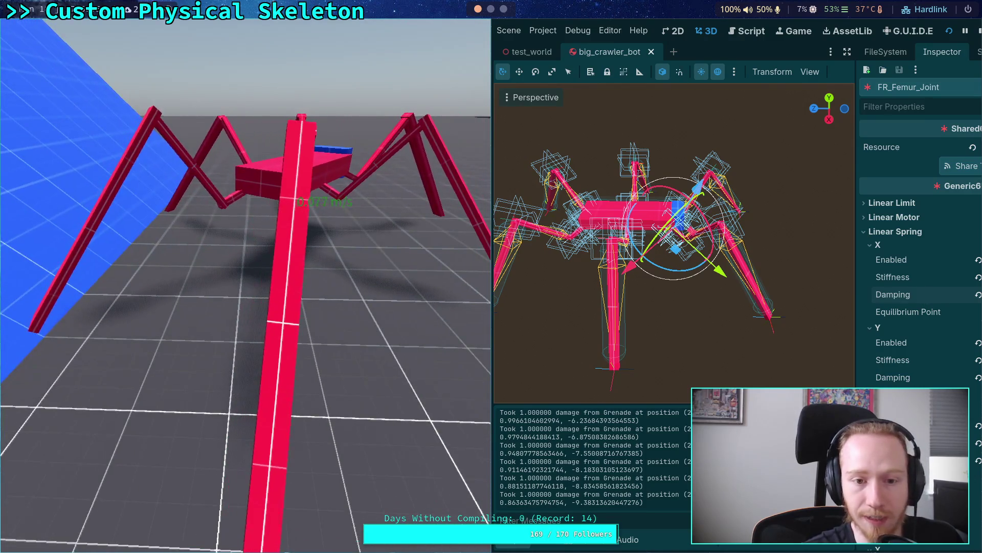
Stop the running game and select FR_Tarsus_Joint to show its properties.
click(980, 32)
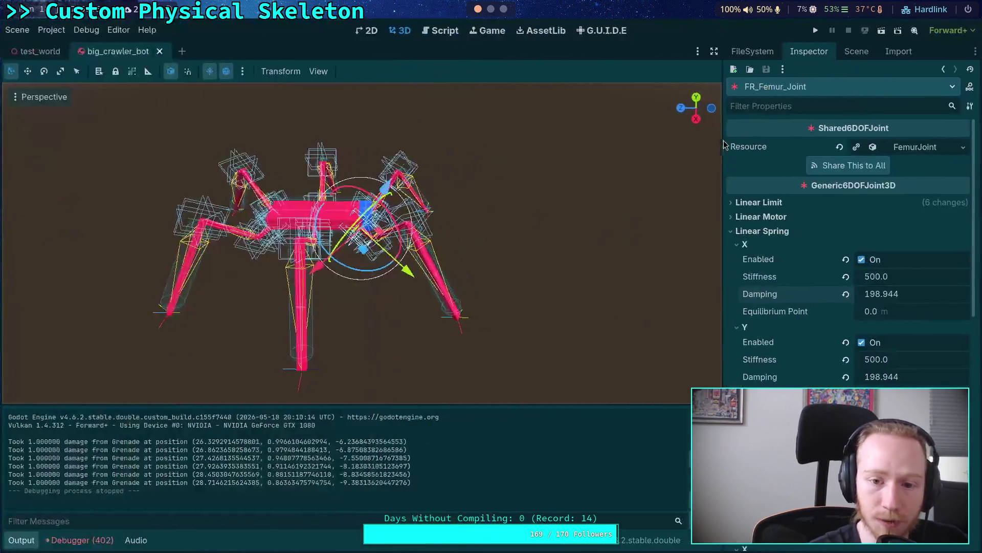
click(856, 51)
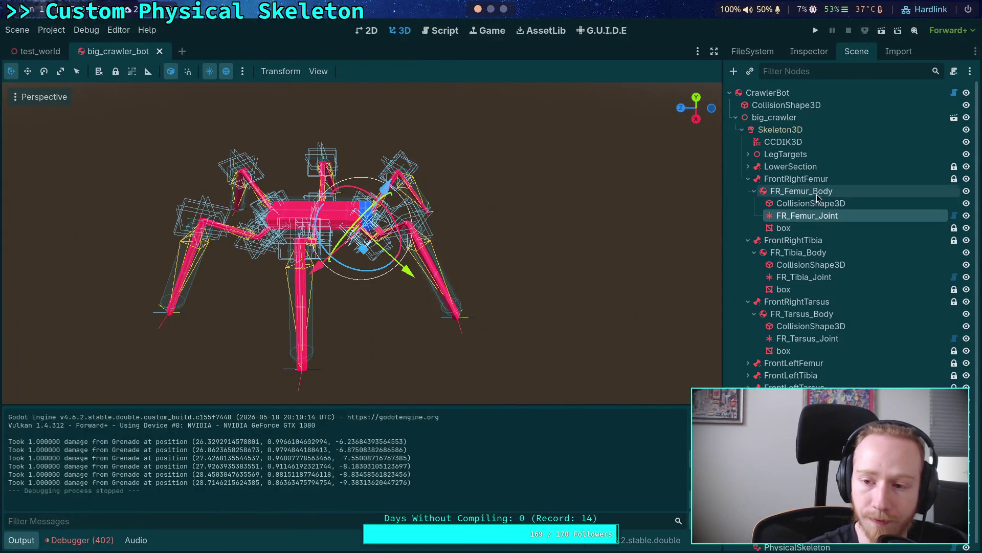
key(Down)
key(Down)
key(Down)
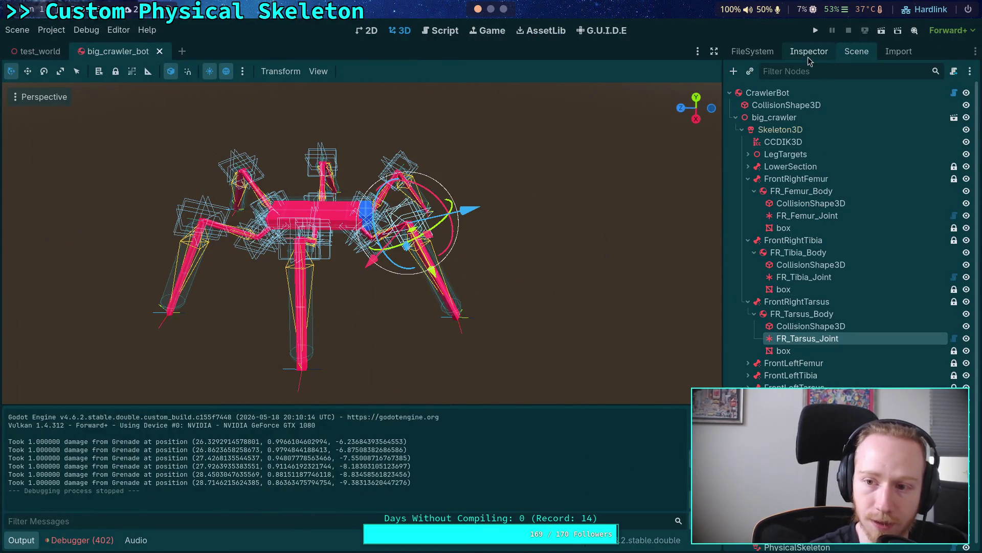
click(809, 53)
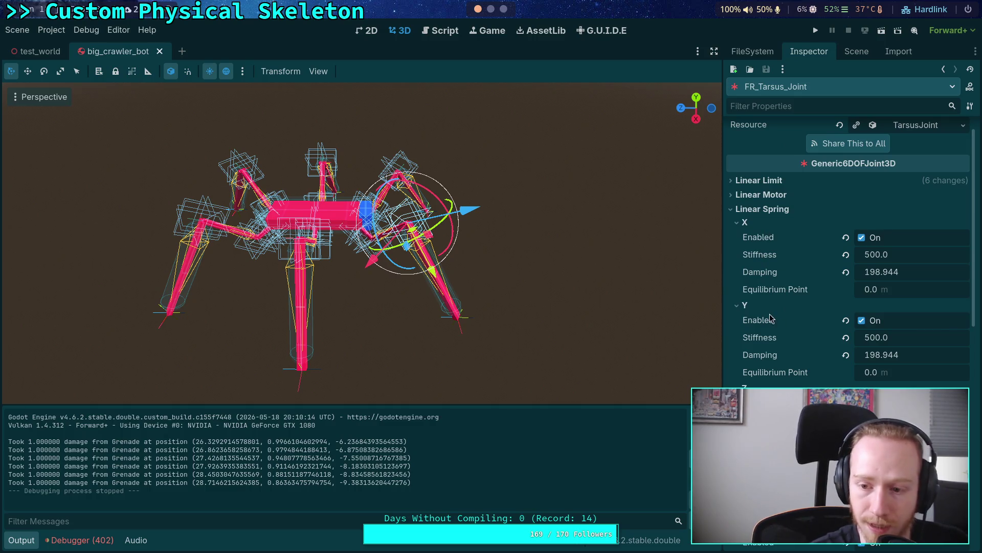
scroll(775, 318, down, 6)
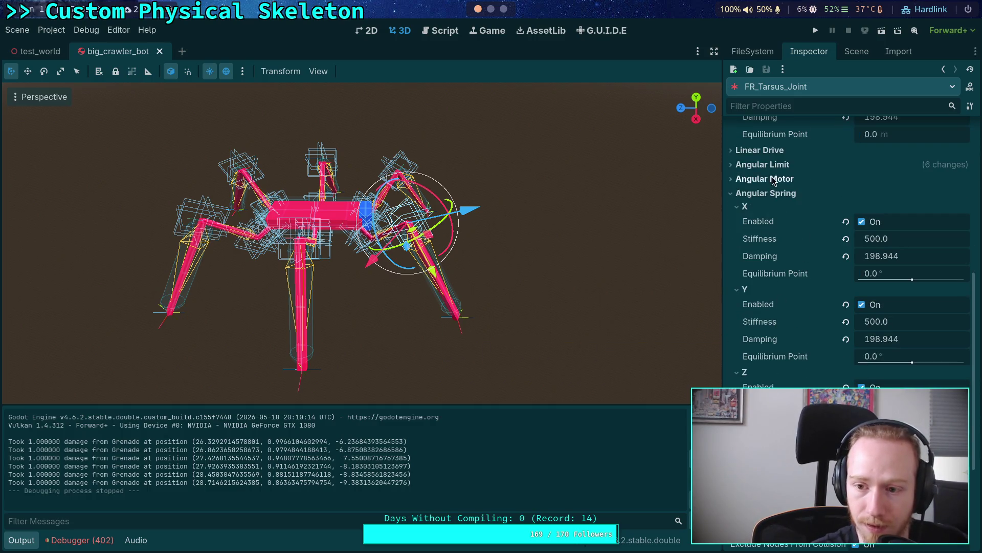
Set FR_Tarsus_Joint's Z angular limit to 2° upper and -2° lower, then run the project.
click(768, 166)
click(746, 207)
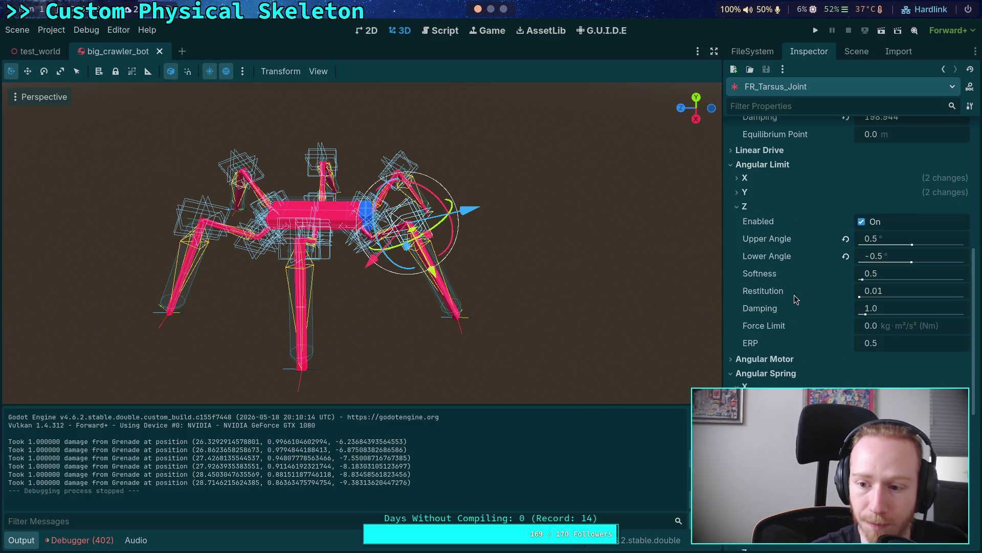
scroll(802, 250, down, 2)
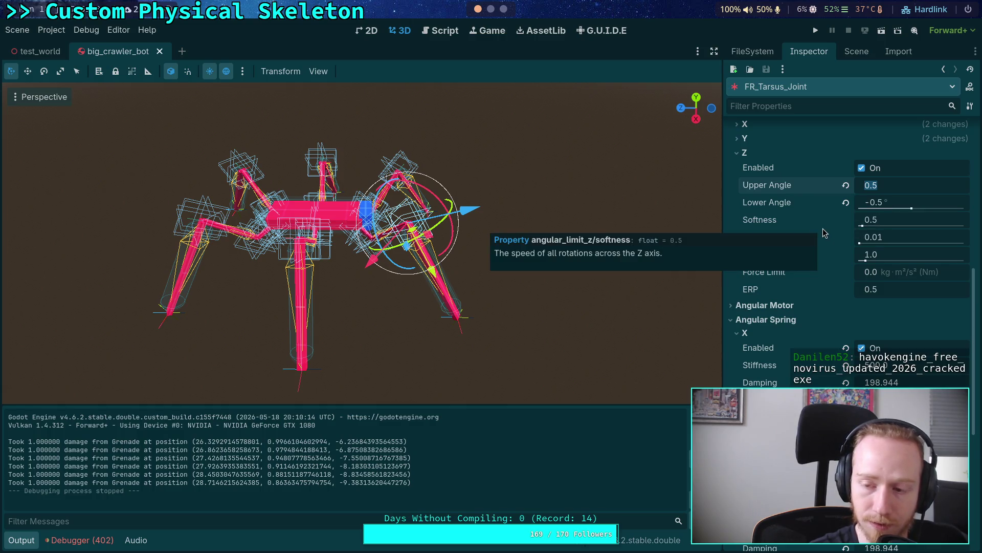
text(2)
click(900, 200)
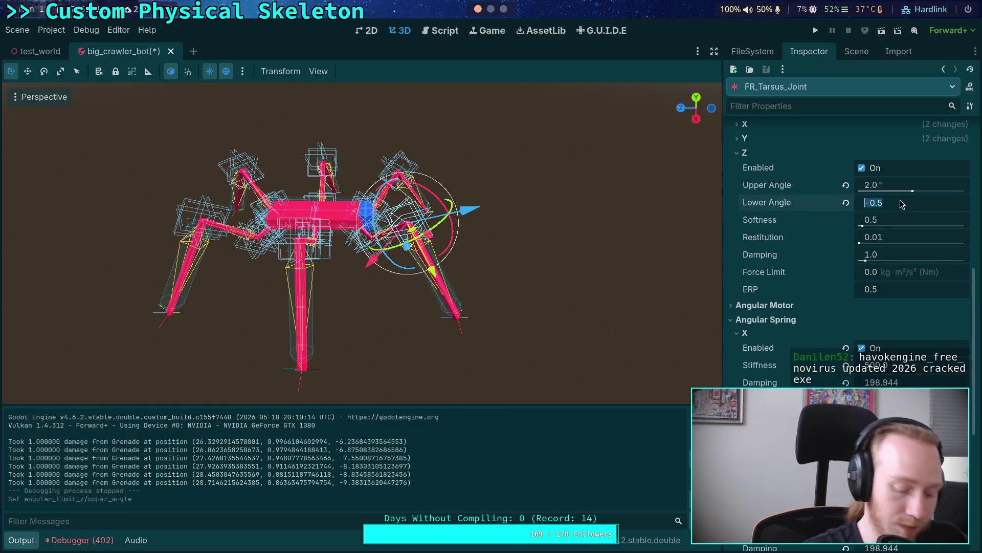
text(-2)
key(Return)
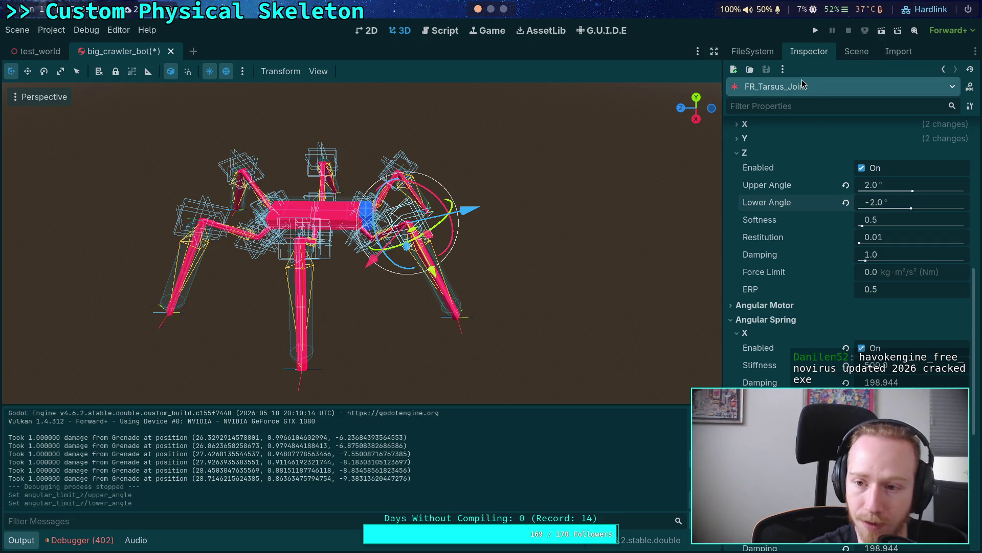
click(816, 30)
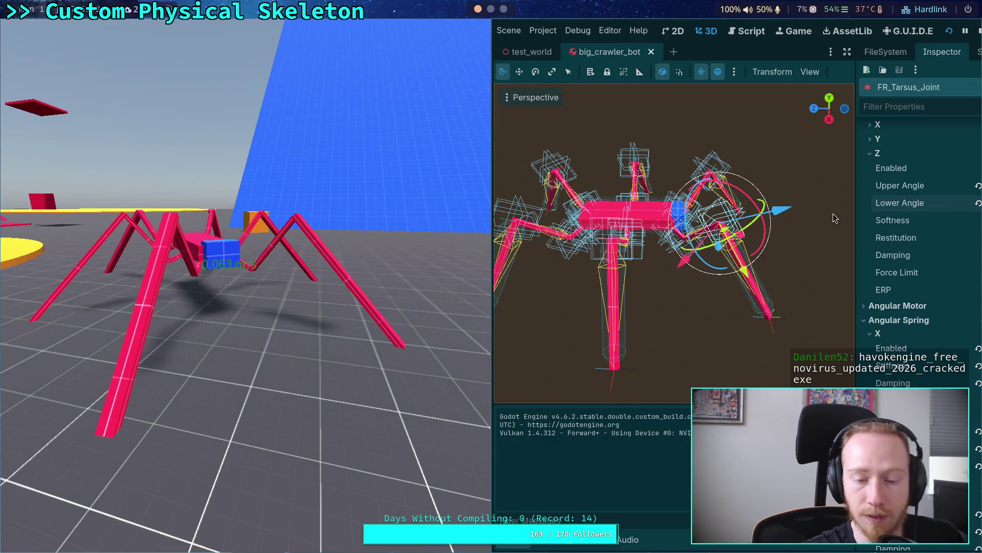
Set the Z angular limit to 10° upper and -10° lower, then test-run and stop the game.
click(979, 35)
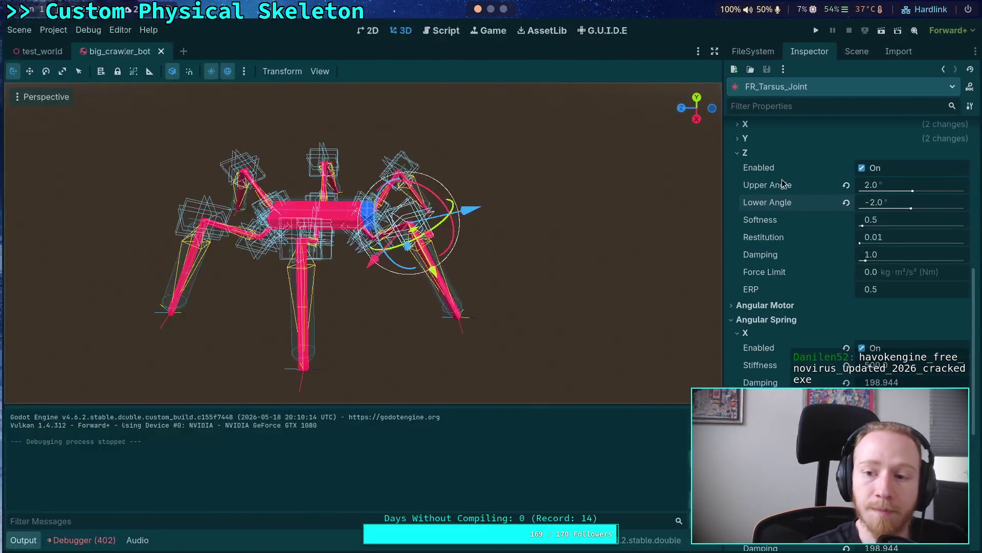
click(894, 186)
text(10)
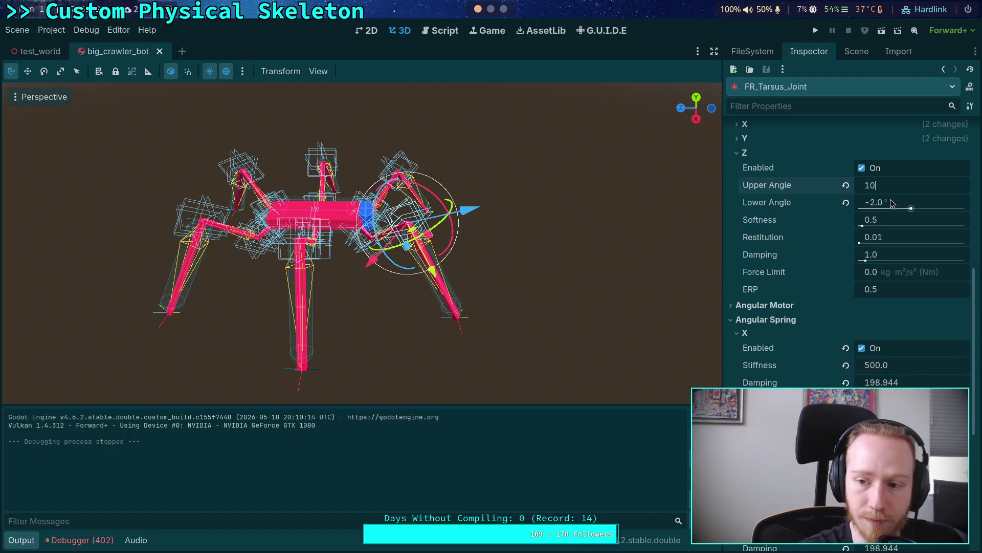
click(891, 204)
text(-10)
key(Return)
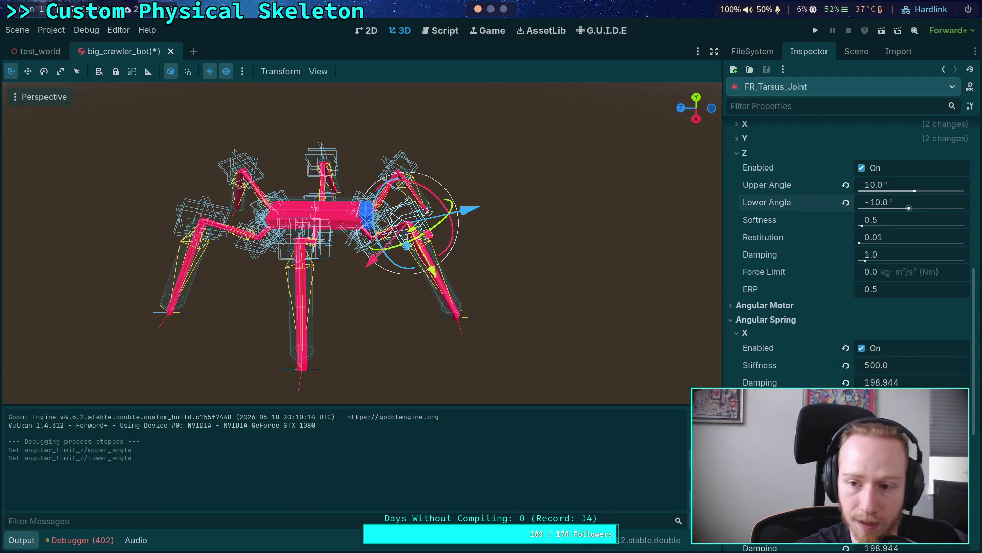
click(815, 30)
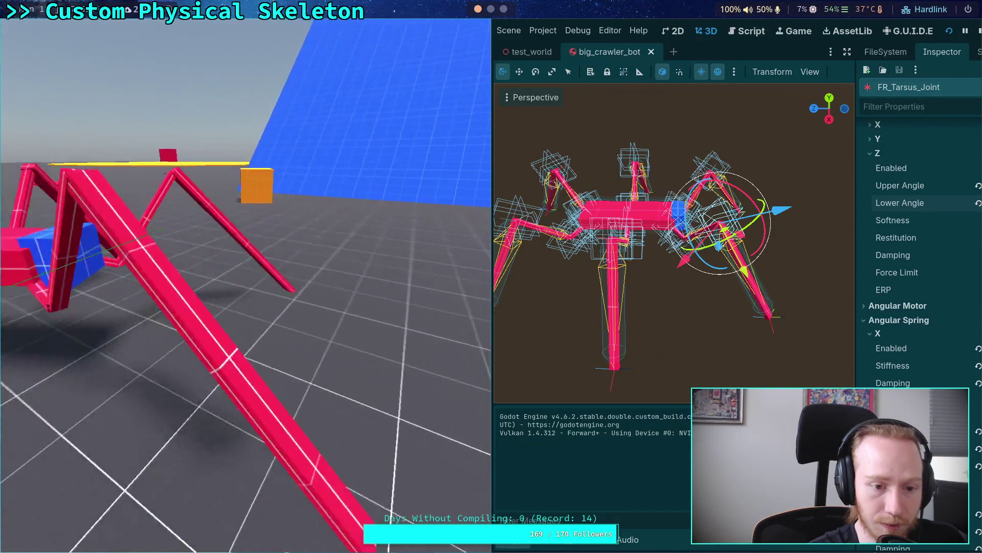
click(979, 32)
Set the Z lower angle to -0.5 and upper to 0.5, then test-run and stop with F8.
click(878, 204)
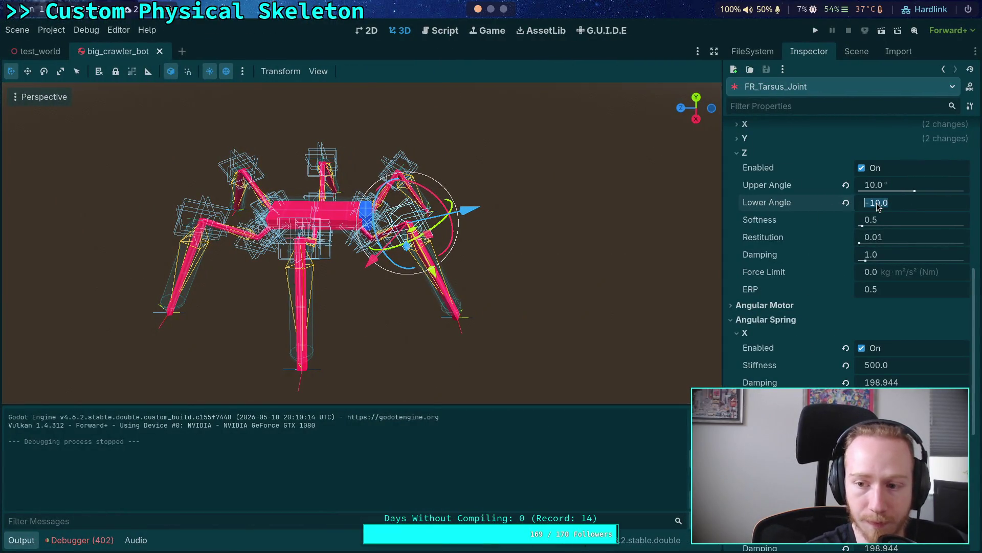
text(-5)
key(Return)
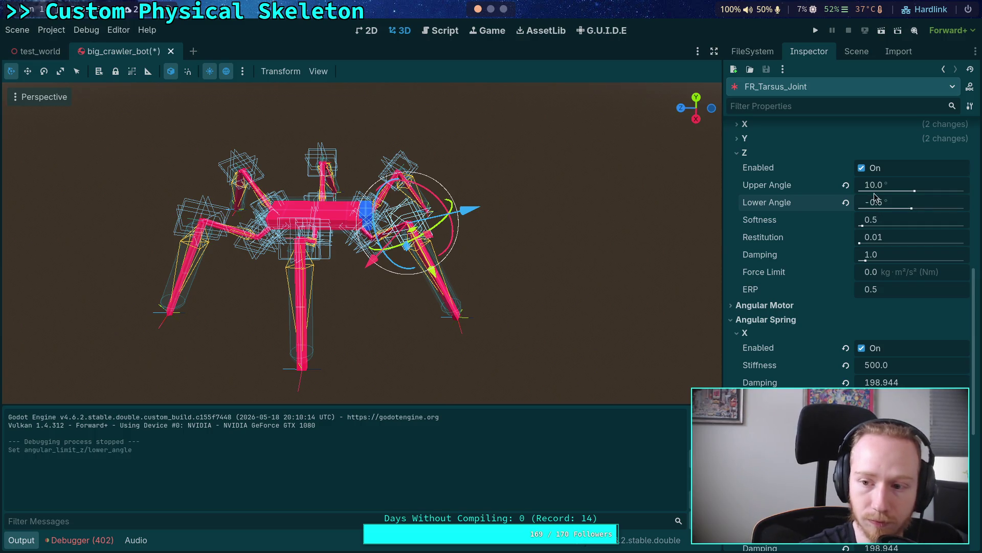
click(875, 189)
text(.)
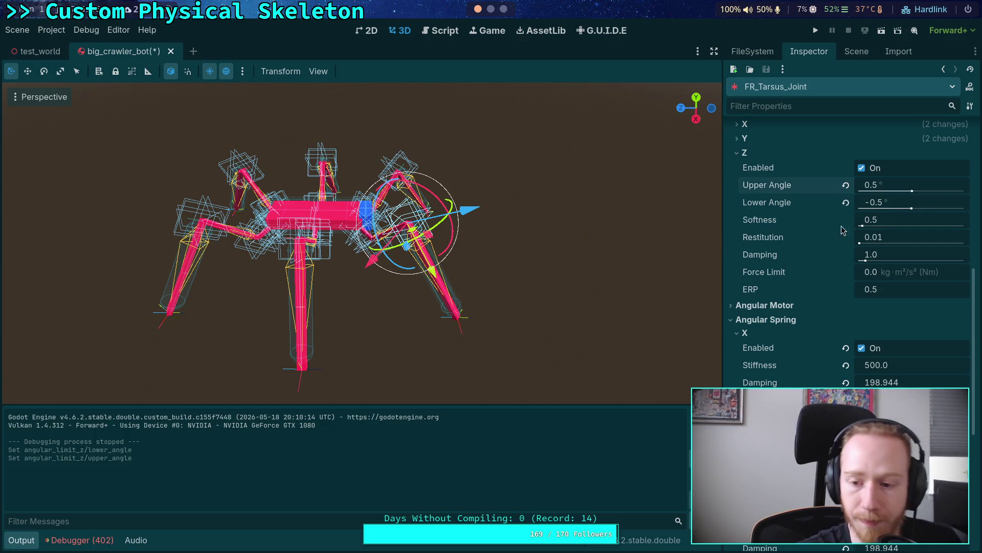
scroll(776, 377, down, 3)
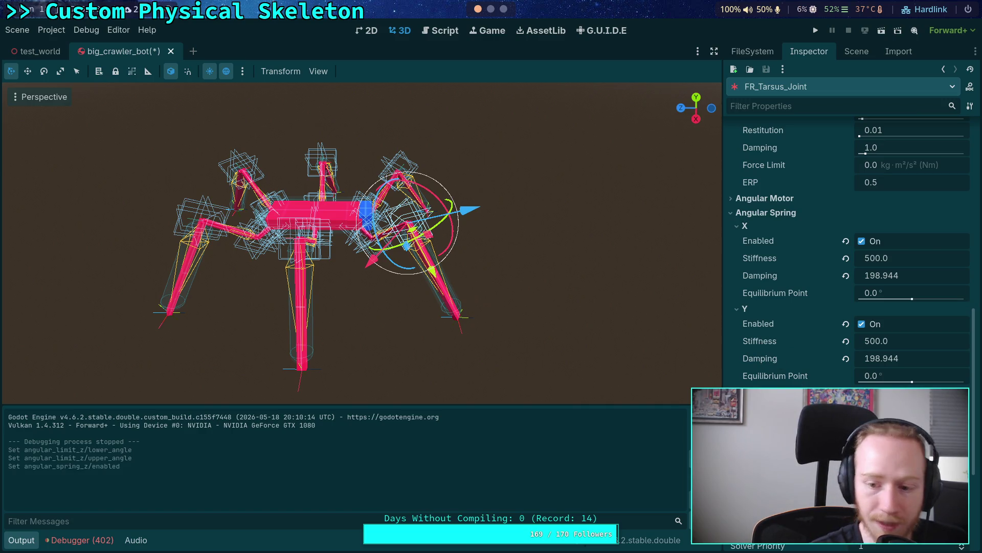
click(815, 31)
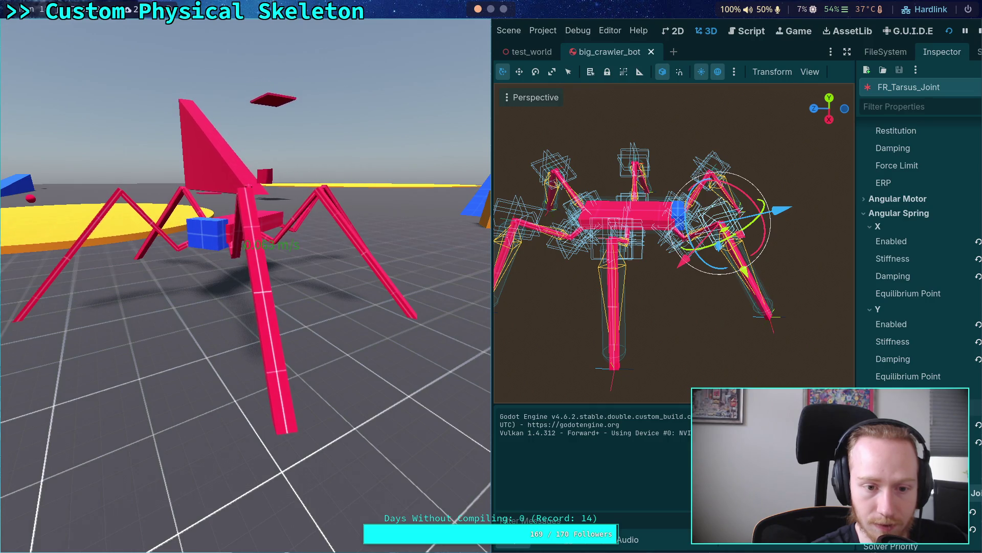
key(F8)
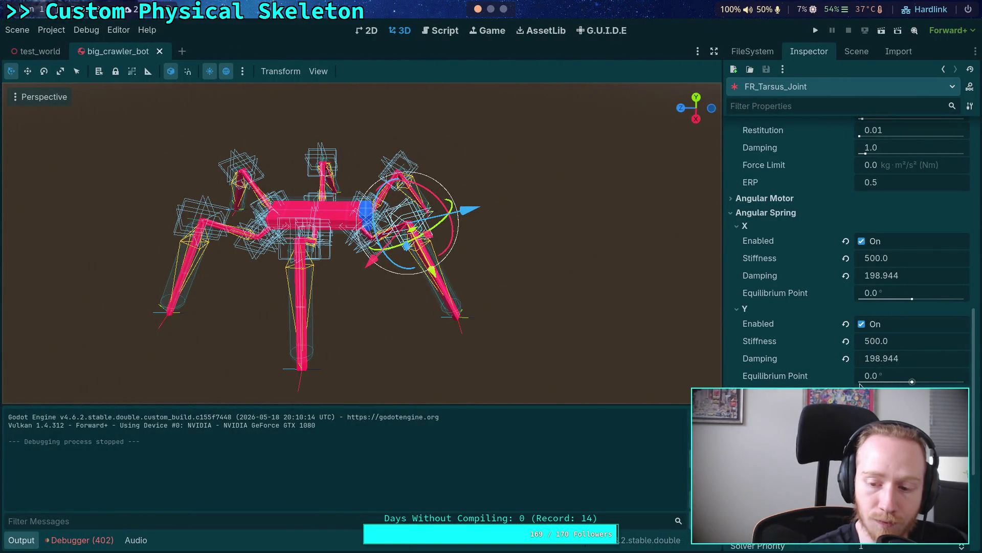
Enable the Z angular spring on FR_Tarsus_Joint and collapse its Z angular limit settings.
click(873, 407)
scroll(777, 377, up, 3)
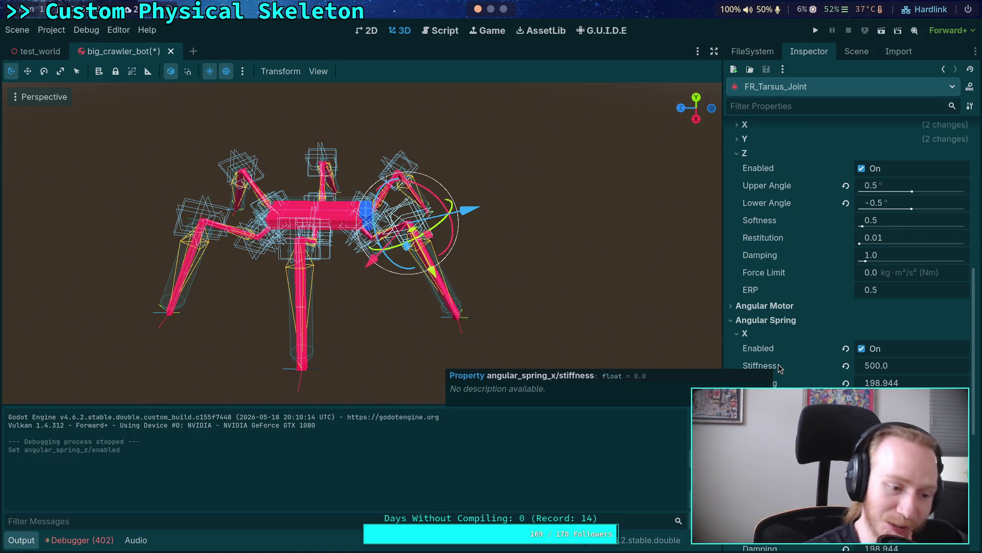
scroll(819, 348, down, 3)
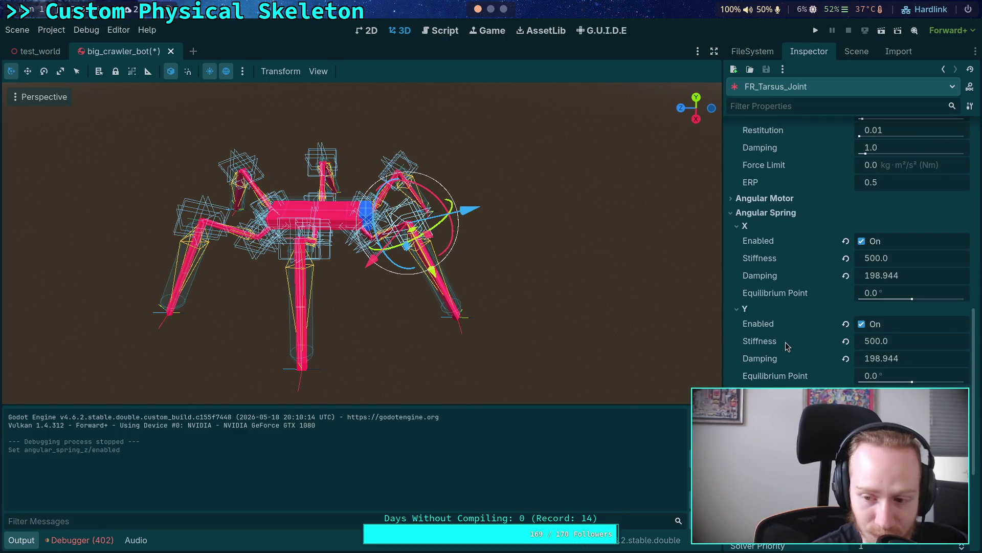
scroll(785, 342, down, 4)
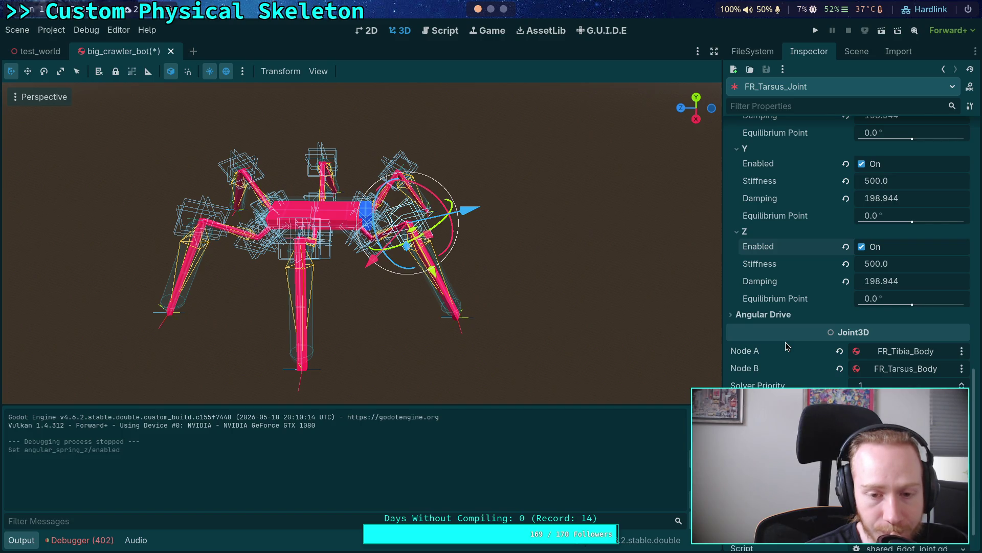
scroll(785, 342, up, 4)
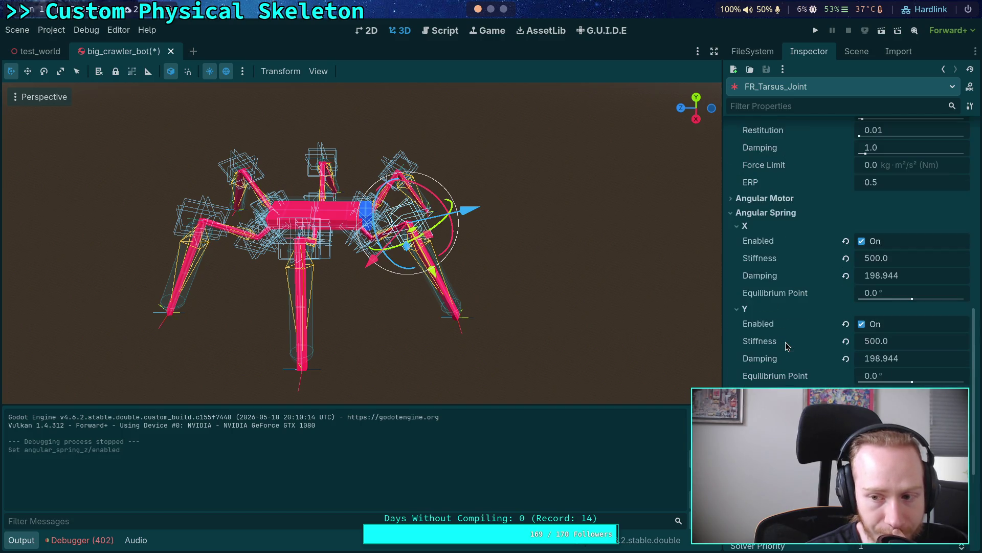
scroll(785, 345, up, 1)
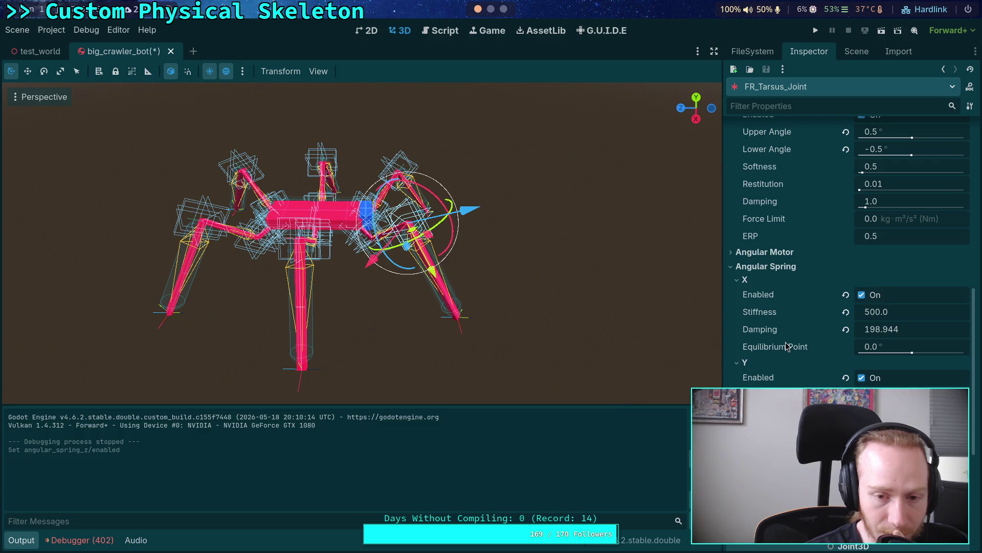
scroll(786, 344, up, 6)
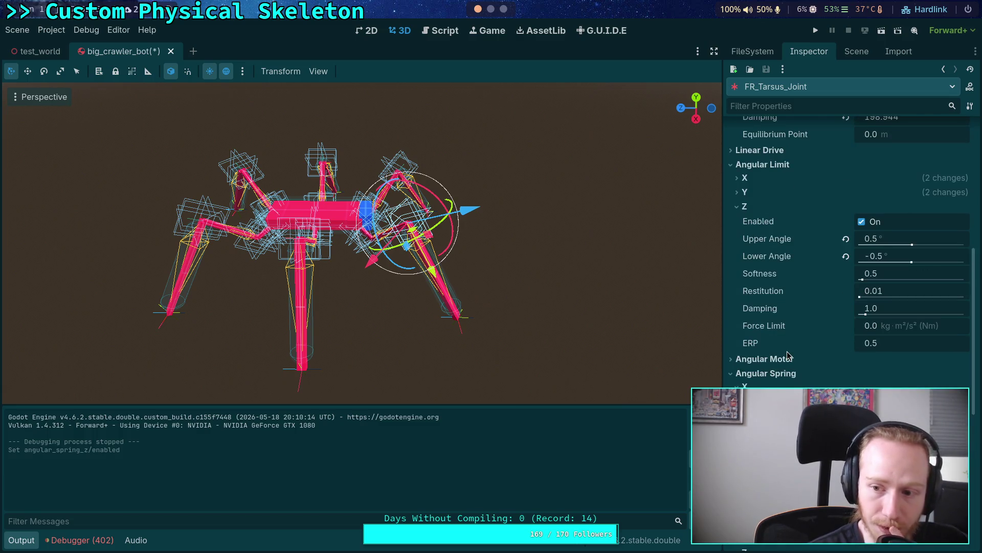
scroll(804, 360, down, 2)
scroll(803, 362, down, 3)
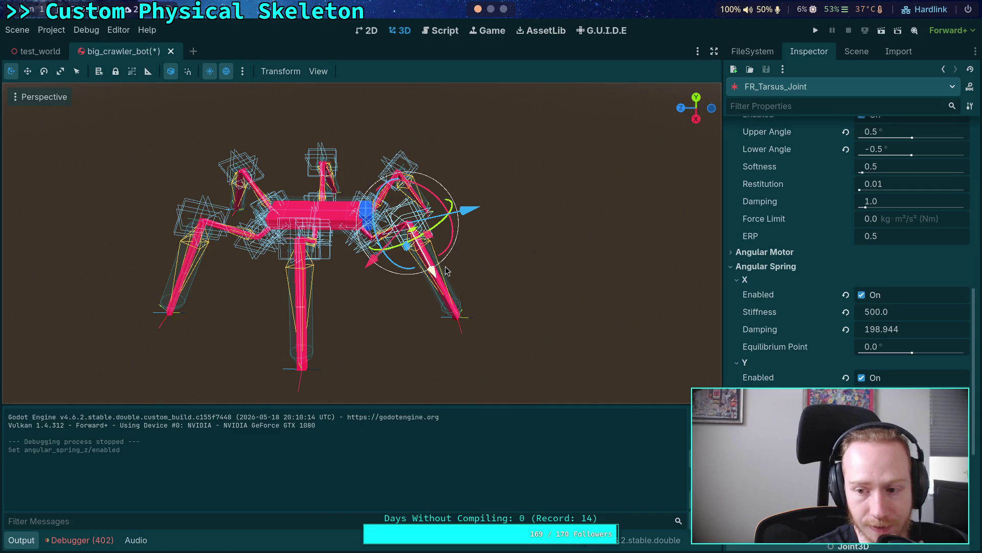
scroll(793, 359, up, 3)
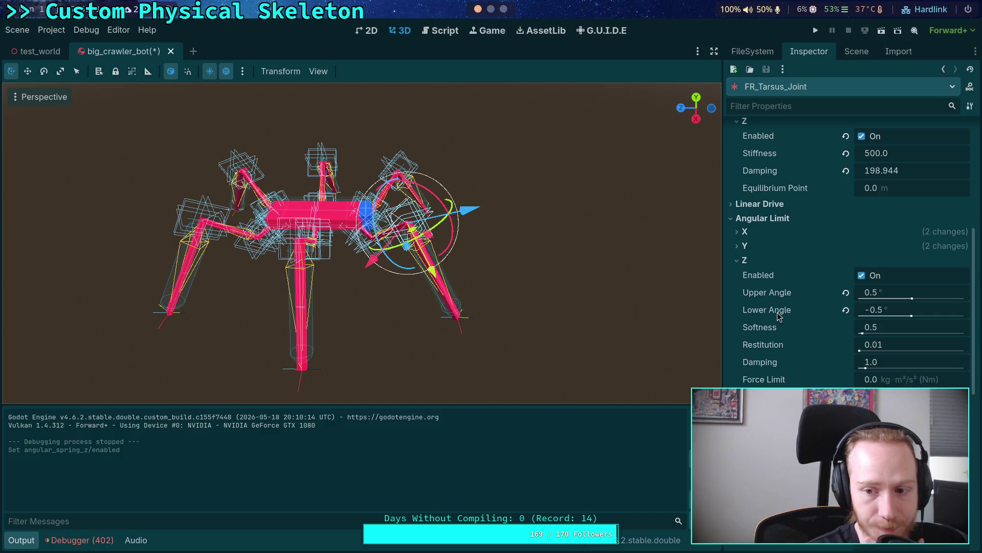
click(745, 260)
scroll(762, 279, up, 5)
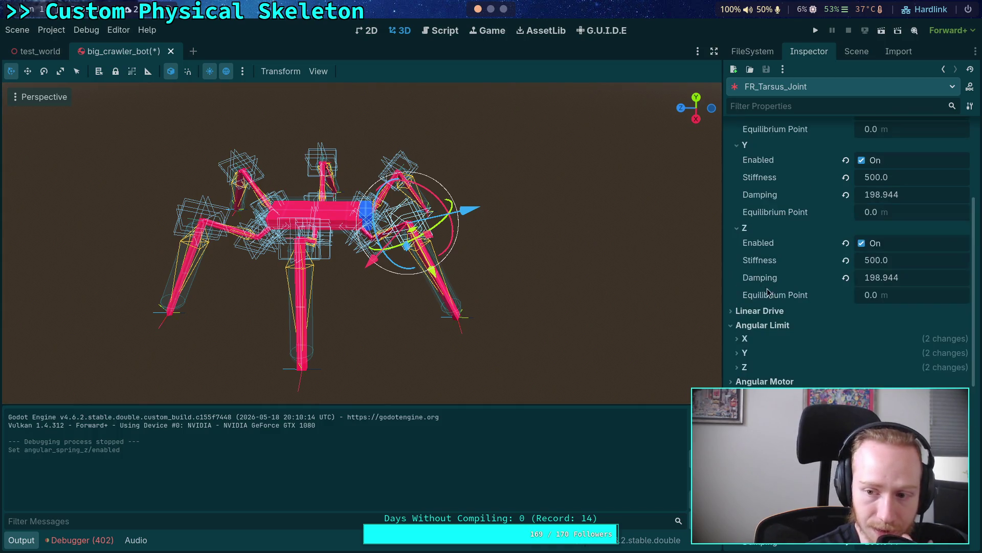
scroll(778, 292, down, 7)
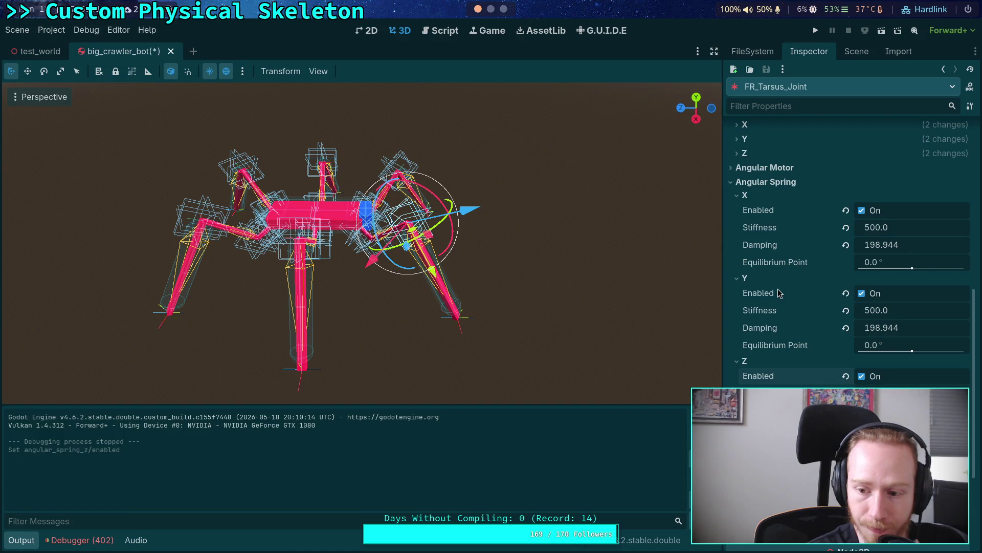
scroll(778, 293, up, 5)
Inspect FR_Tibia_Joint and FR_Femur_Joint properties, then open the Jolt Physics 3D project settings.
click(857, 51)
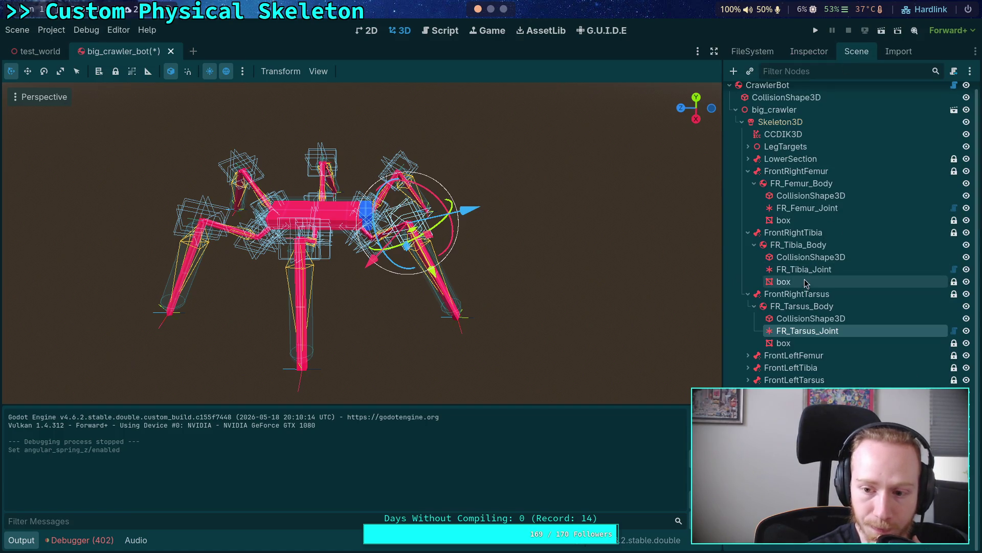
click(808, 259)
click(800, 54)
scroll(824, 302, down, 5)
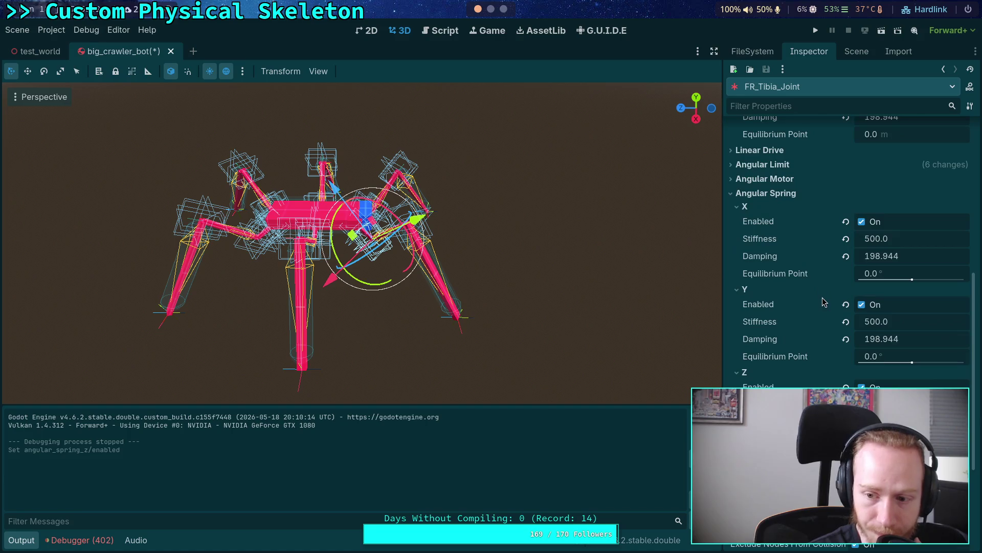
click(854, 53)
click(806, 213)
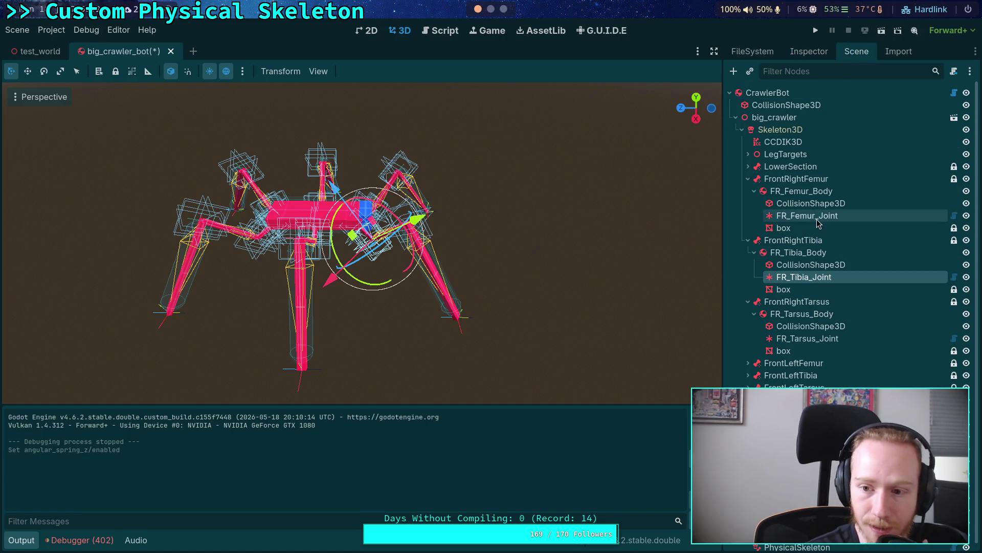
click(807, 51)
scroll(806, 299, down, 3)
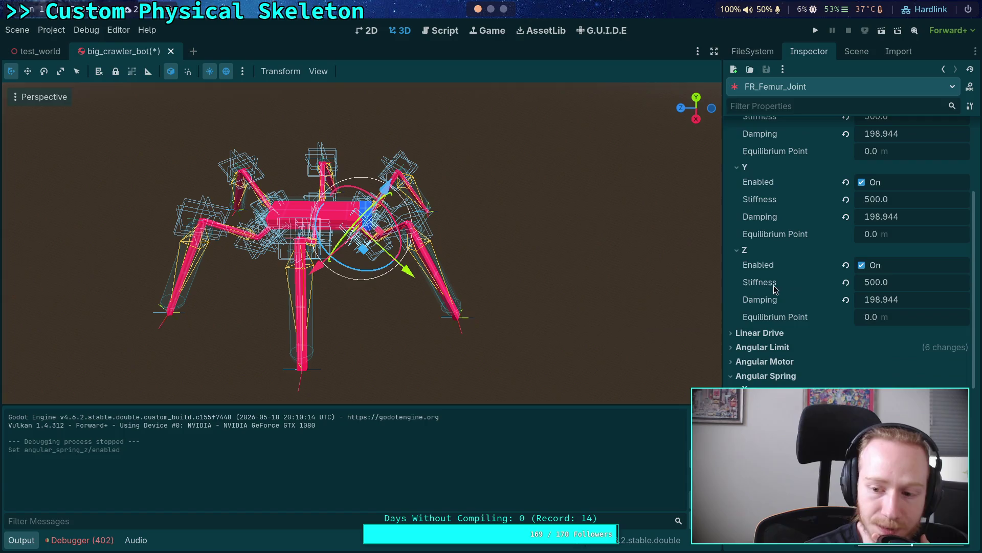
click(46, 34)
click(52, 47)
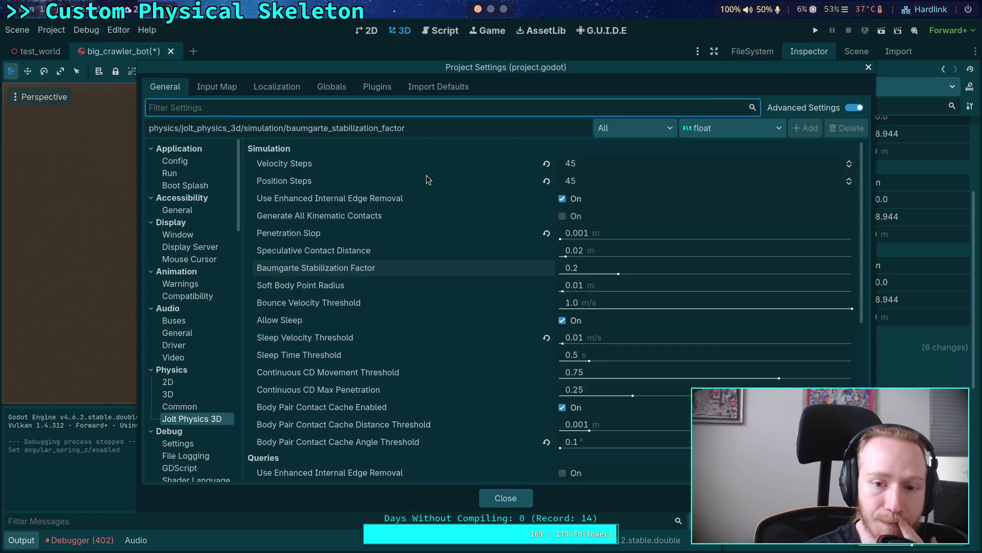
Change the Baumgarte Stabilization Factor to 0.05, close Project Settings, and run the game.
mouse_move(427, 177)
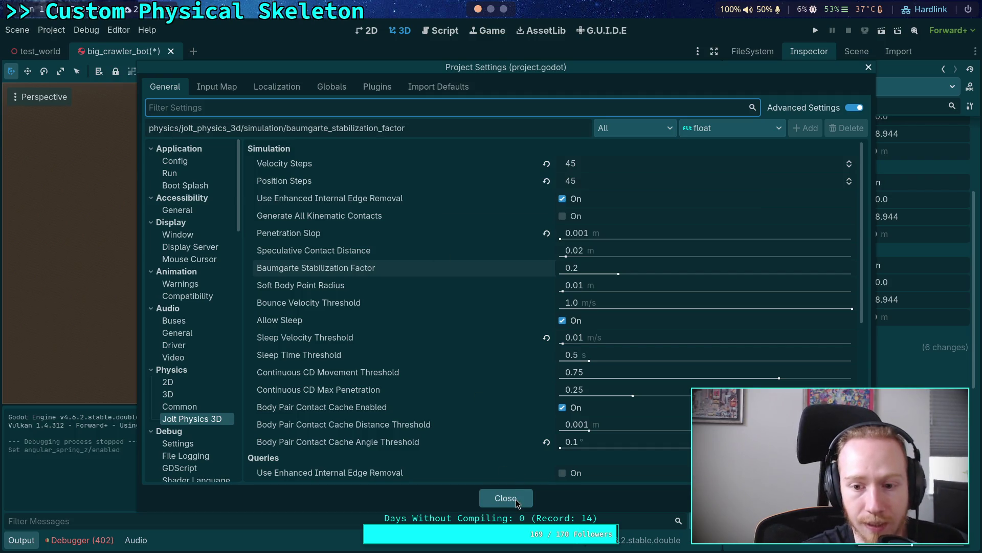
click(593, 268)
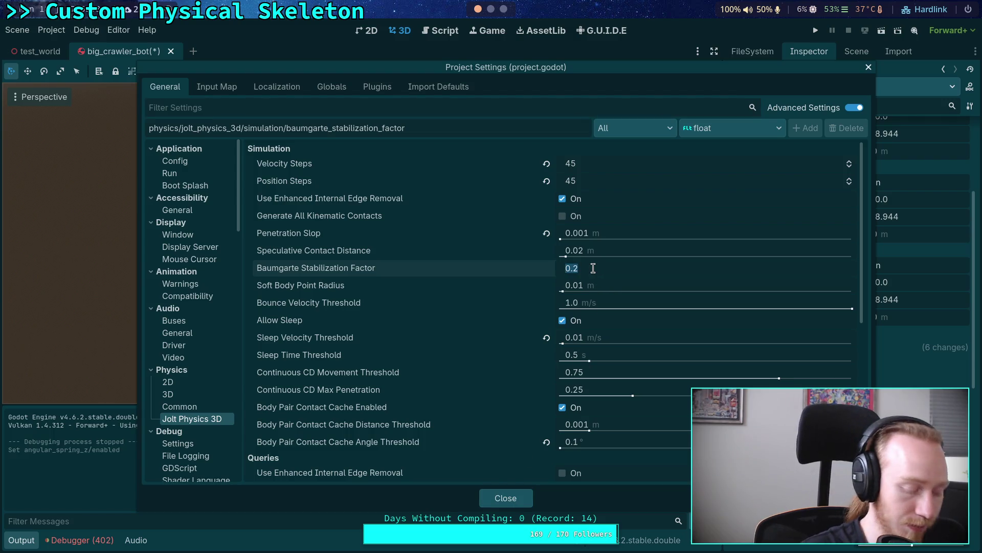
click(491, 10)
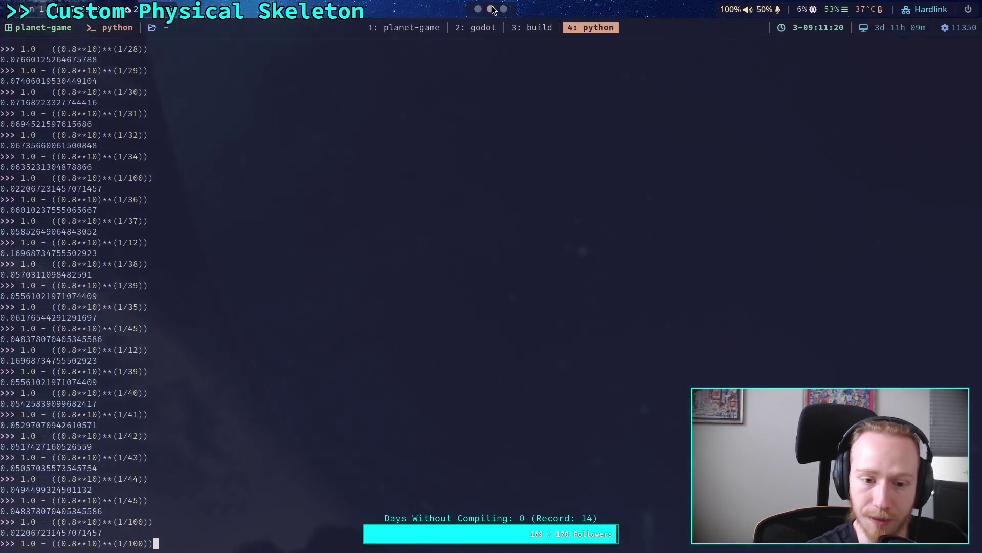
click(479, 9)
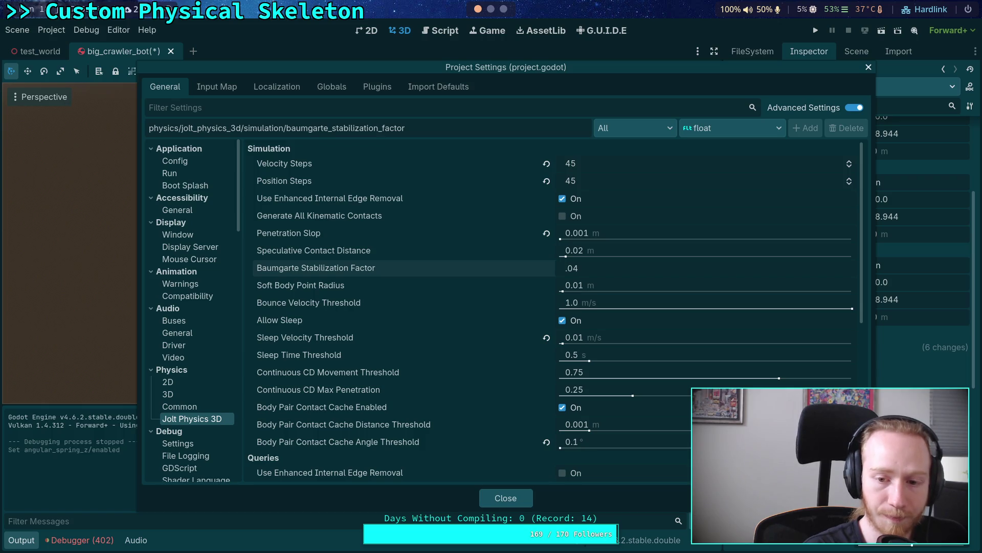
text(5)
key(Return)
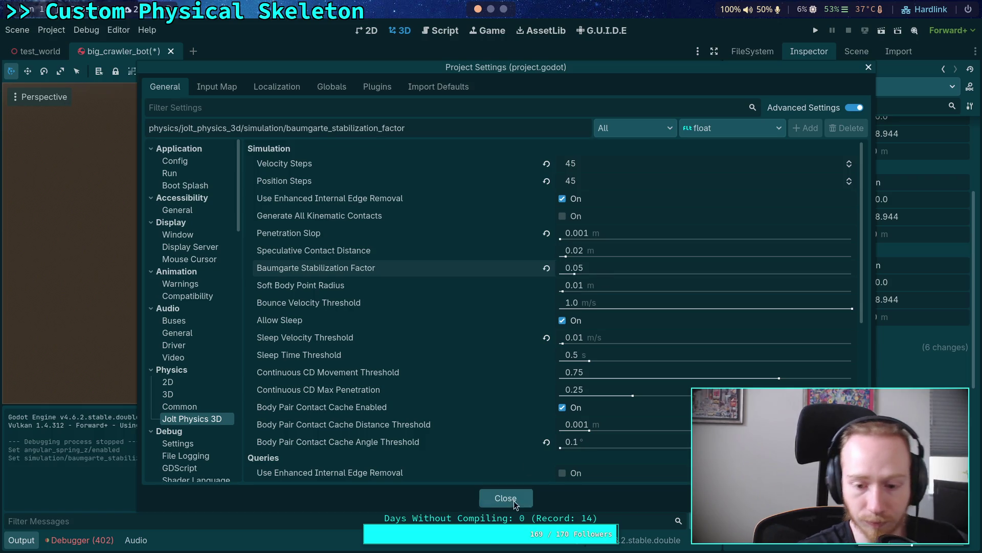
click(514, 500)
click(816, 31)
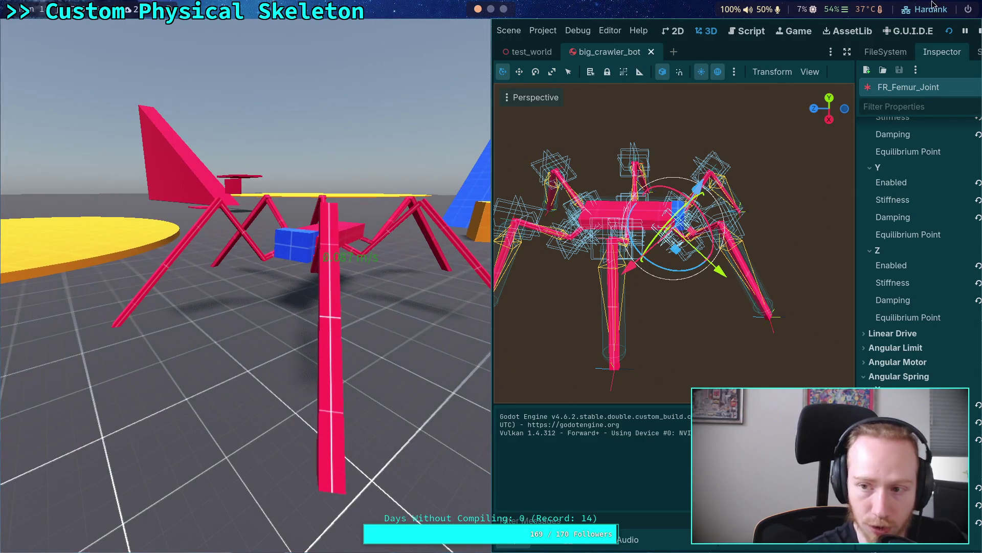
Play-test the crawler bot in the game window, then stop the game.
click(980, 32)
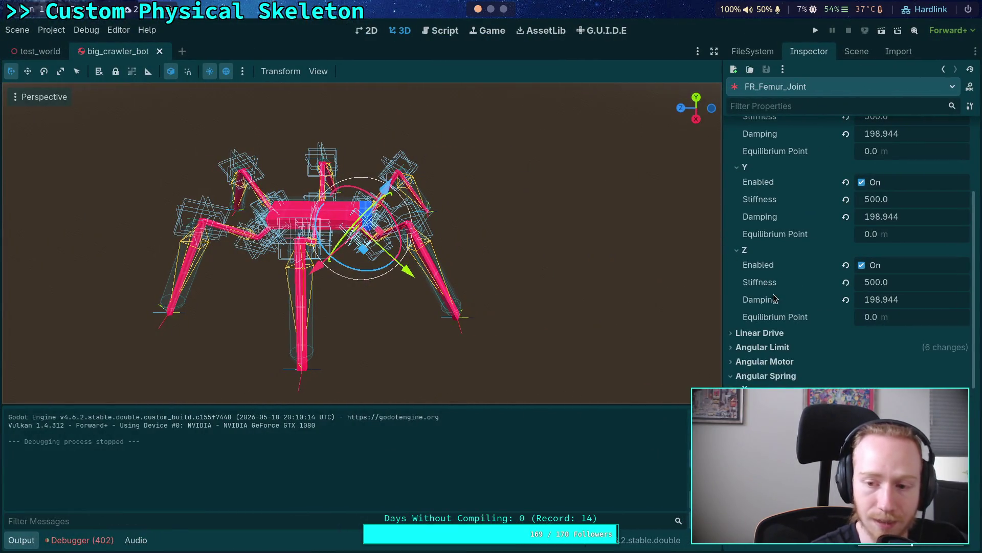
Collapse FR_Femur_Joint's Linear Spring section to show its Angular Spring values, and orbit to see the bot.
scroll(817, 305, up, 3)
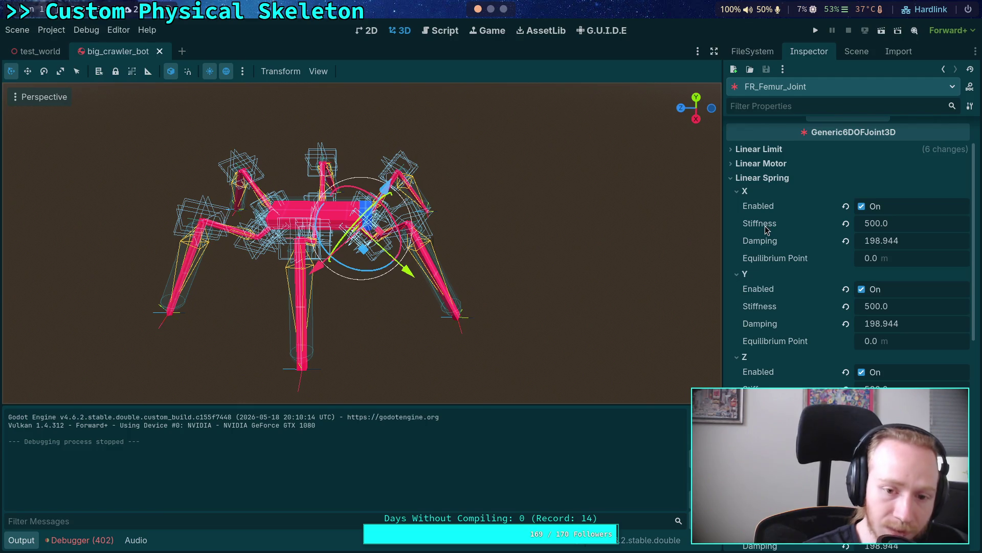
scroll(428, 314, up, 5)
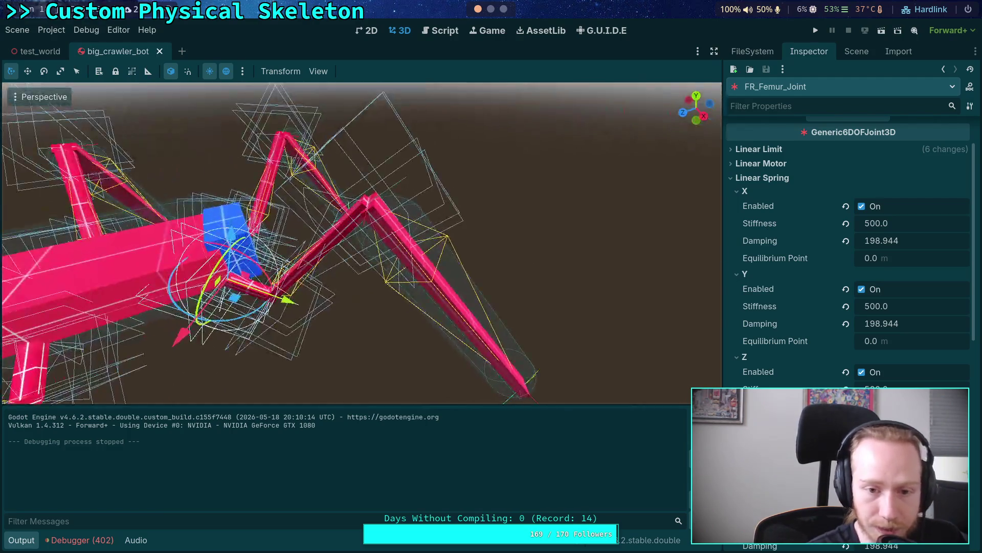
scroll(428, 313, down, 3)
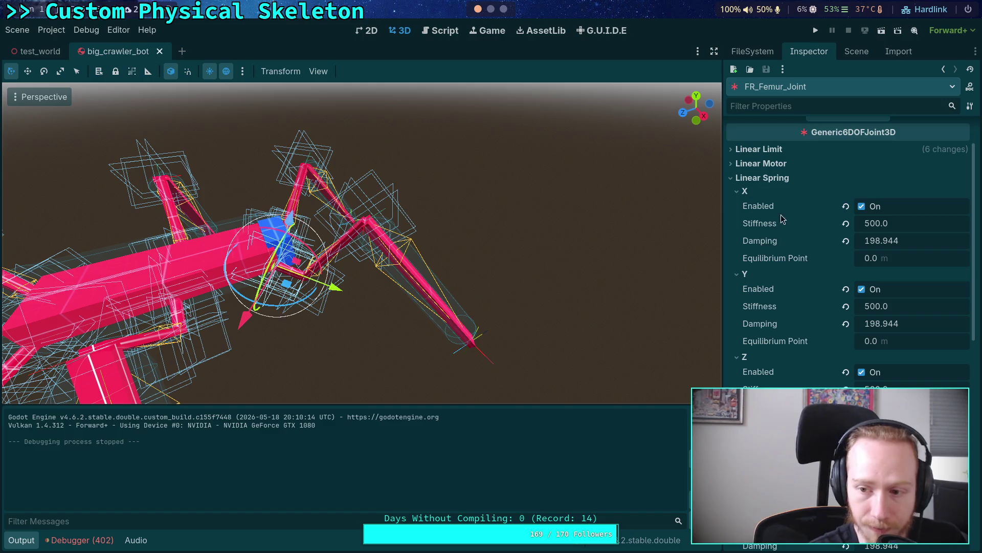
scroll(556, 288, down, 3)
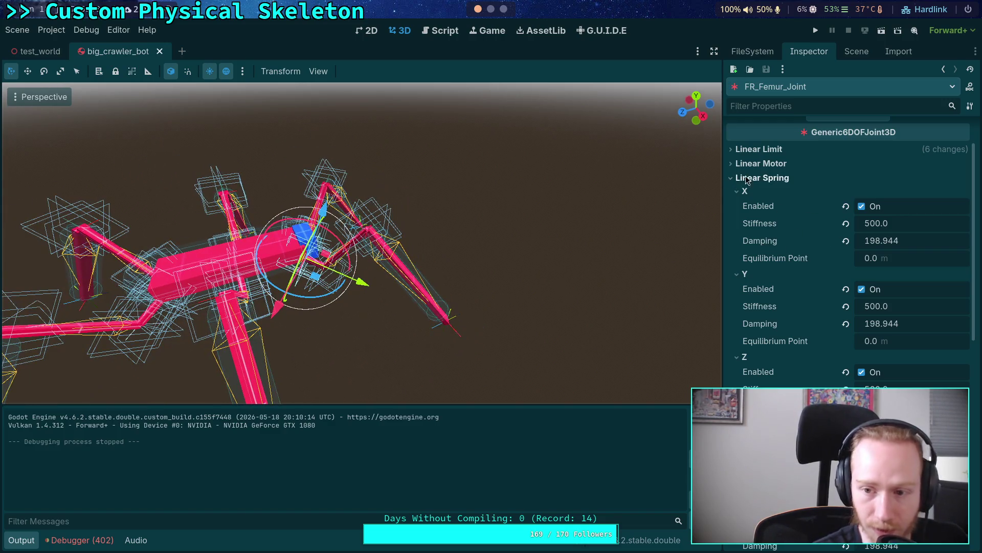
click(746, 179)
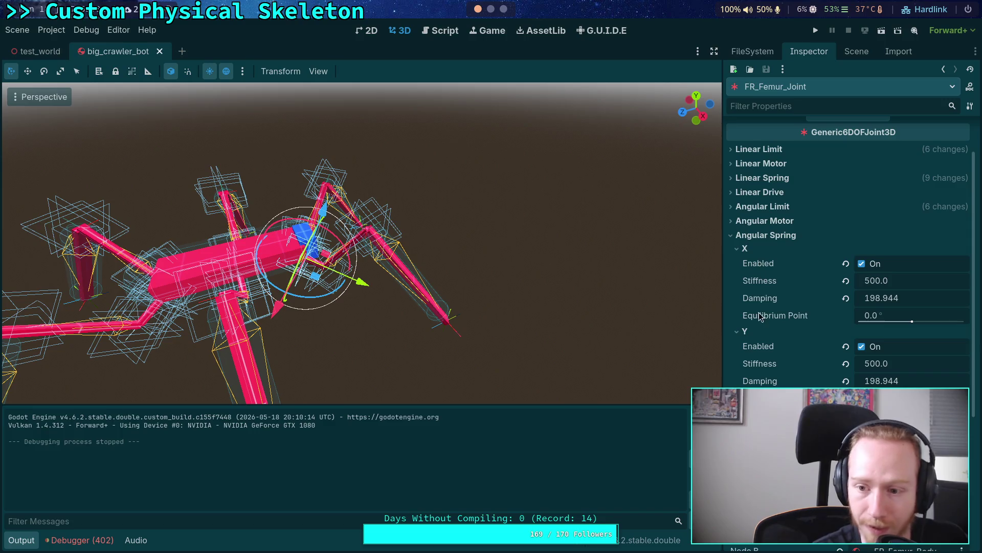
scroll(761, 317, down, 2)
scroll(362, 243, up, 3)
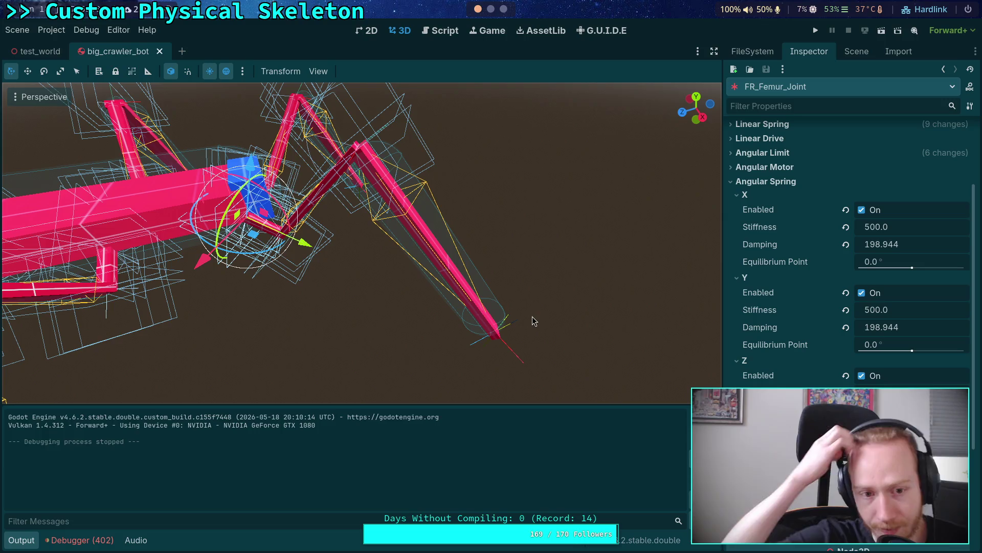
scroll(532, 321, up, 5)
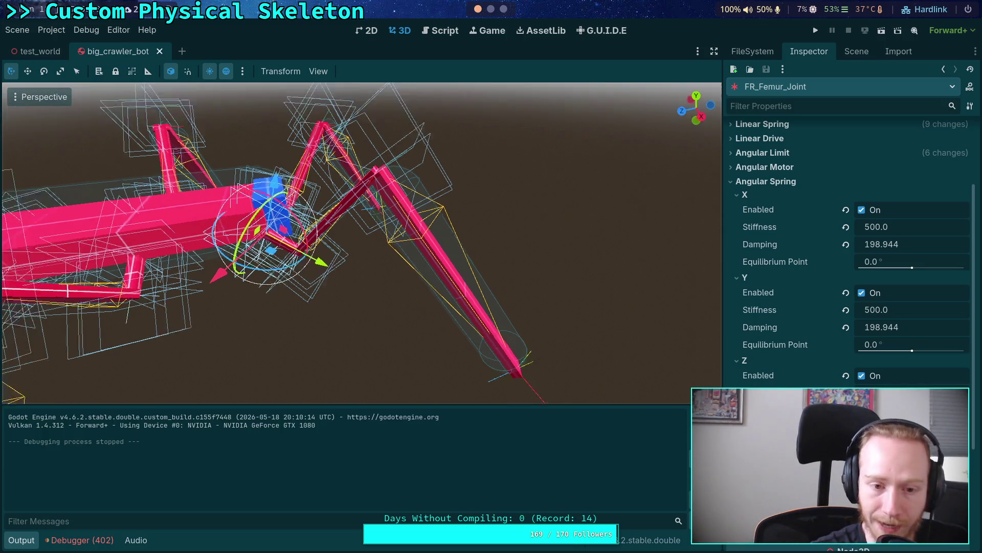
scroll(504, 328, down, 3)
scroll(504, 328, down, 3)
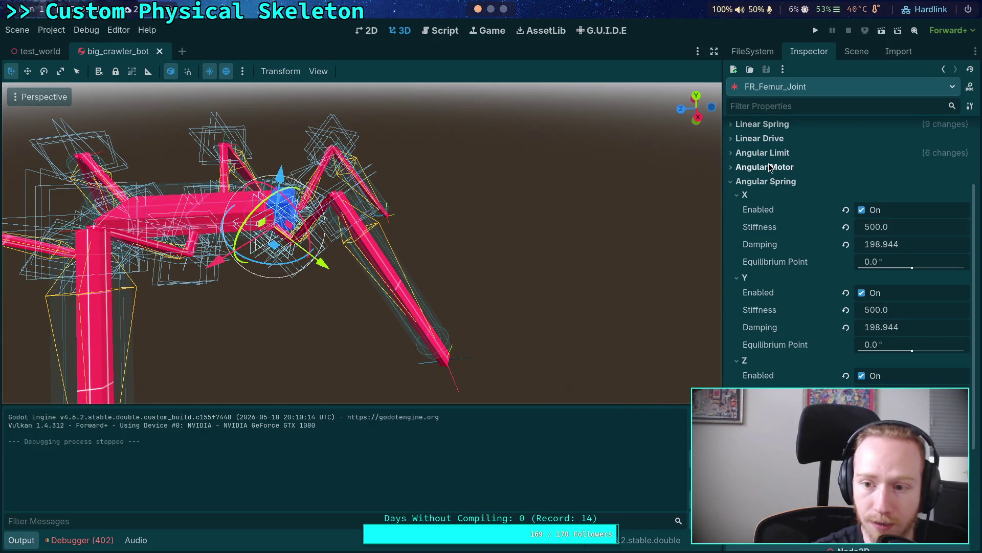
scroll(769, 169, up, 3)
click(772, 180)
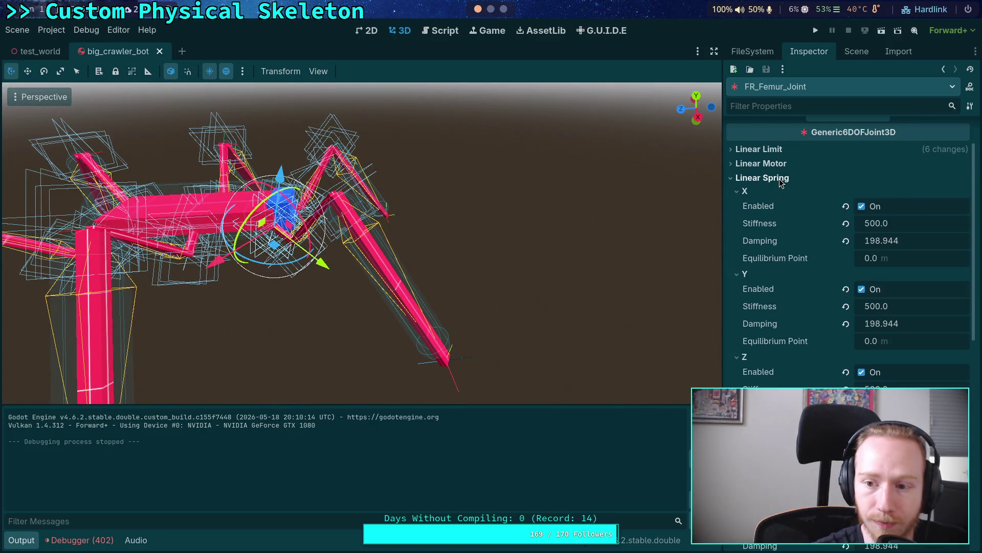
click(779, 179)
drag(536, 229, 491, 220)
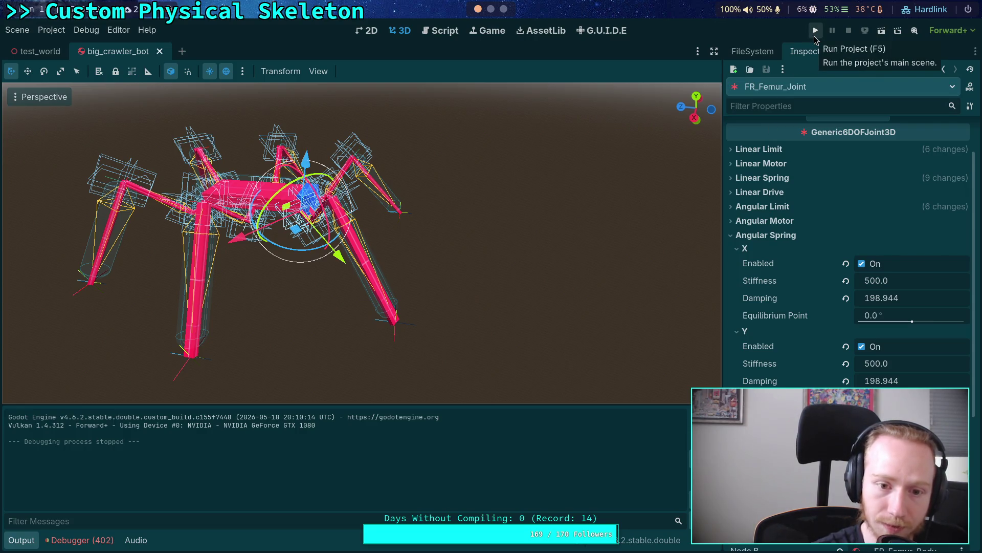
Run the project and watch the crawler bot walk with the tuned settings.
click(814, 36)
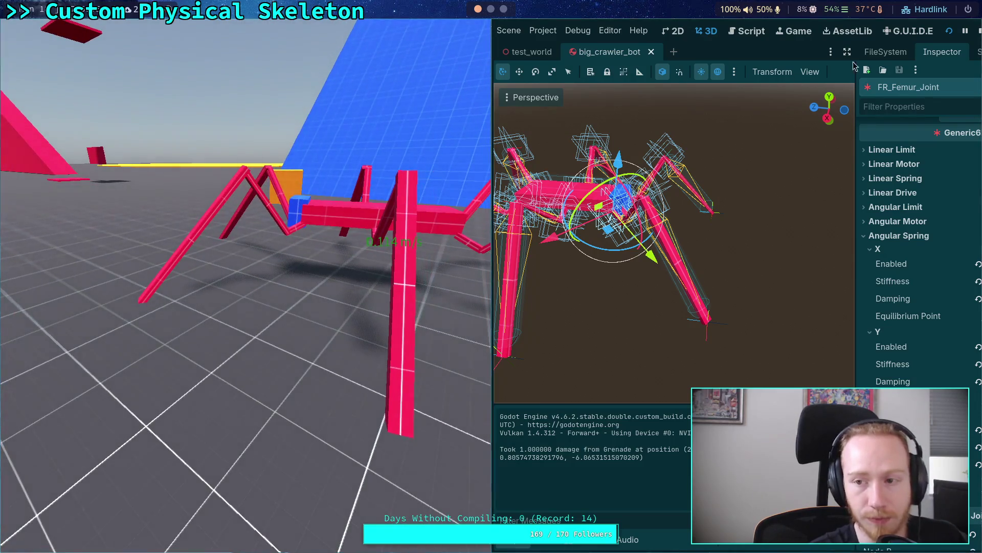
Stop the game and review Jolt's Position Steps, Speculative Contact Distance and Baumgarte settings, then close.
click(977, 30)
click(51, 29)
click(65, 49)
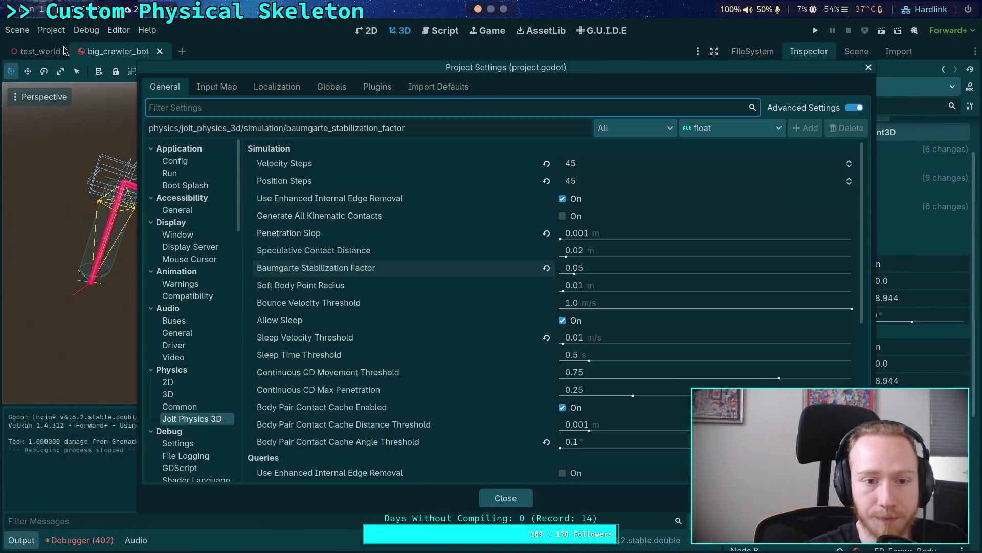
click(599, 182)
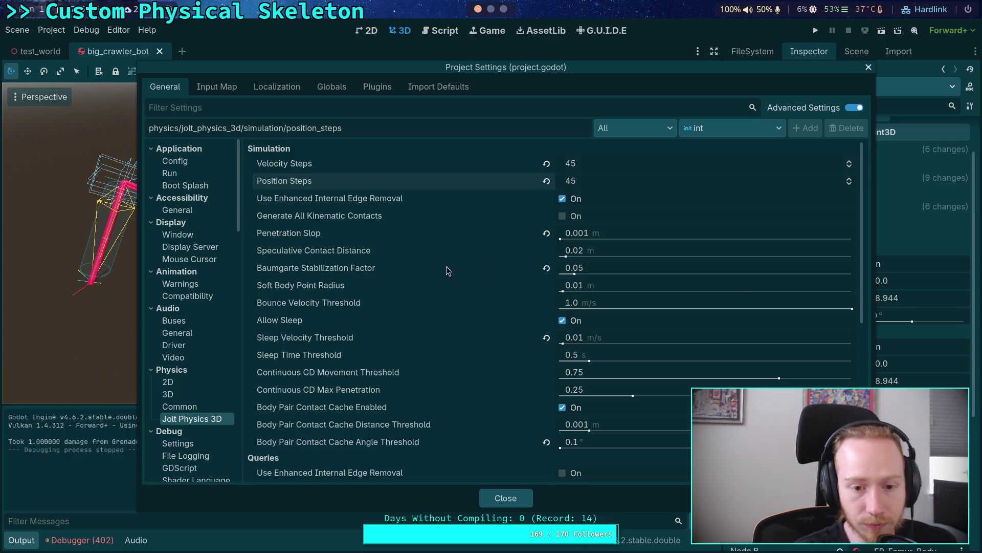
click(377, 270)
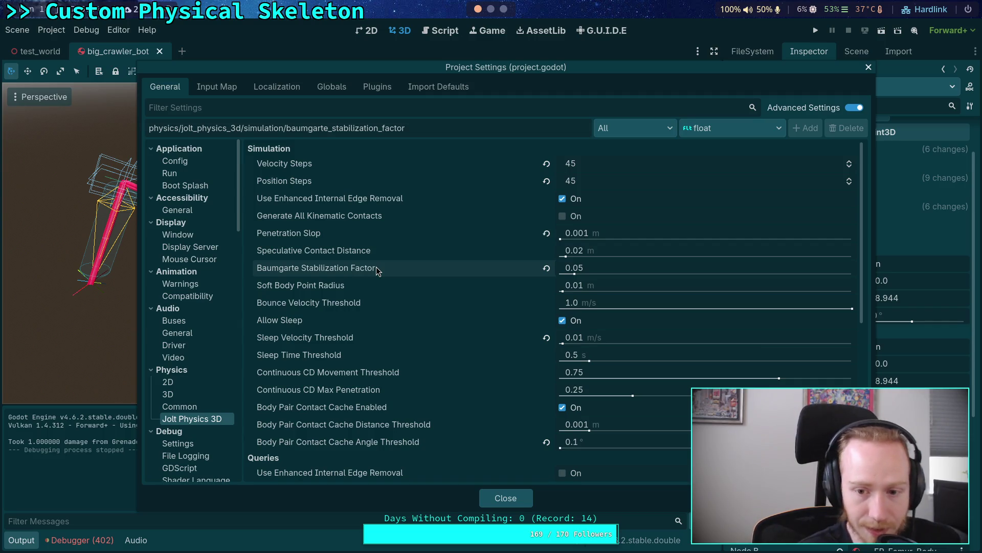
click(369, 254)
click(368, 269)
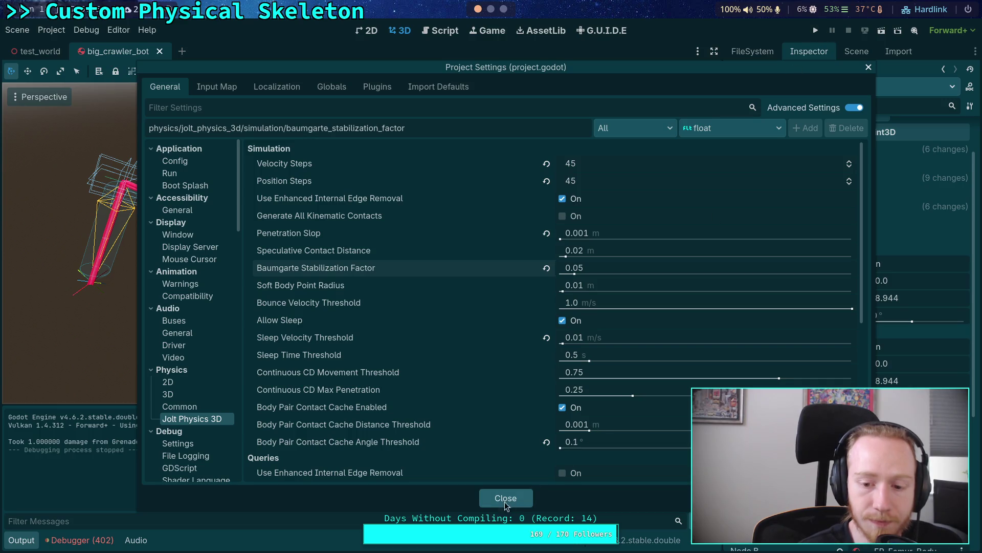
click(505, 502)
Run the game again, play-test the crawler bot, and stop it with F8.
click(815, 30)
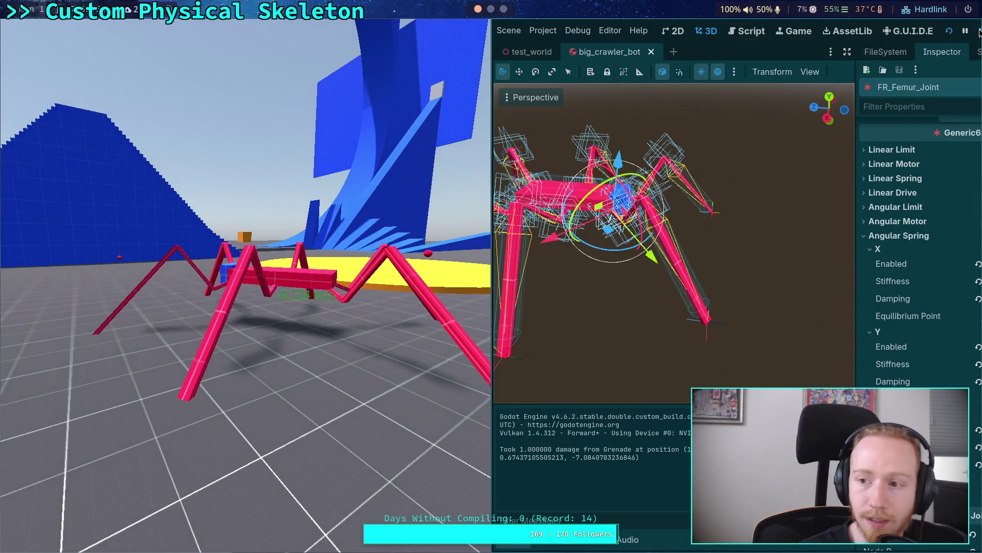
key(F8)
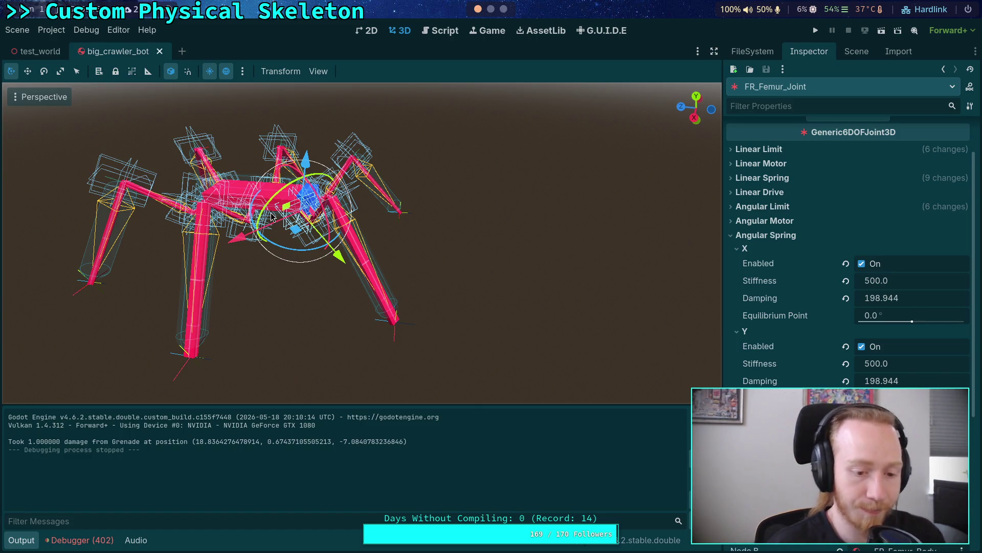
Browse the debugger's list of 402 errors and read the get_bone_rest entries.
click(111, 538)
click(103, 223)
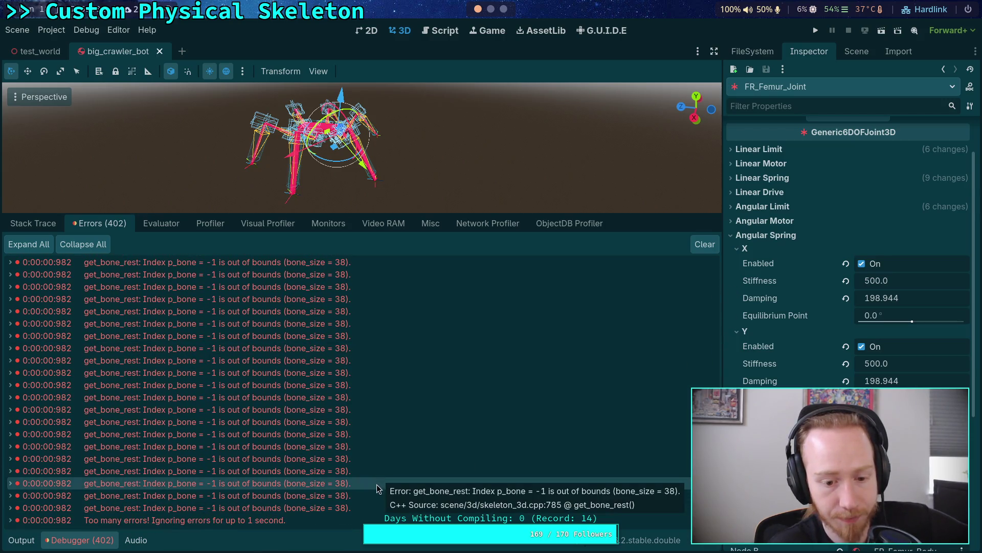
click(367, 504)
scroll(288, 326, up, 10)
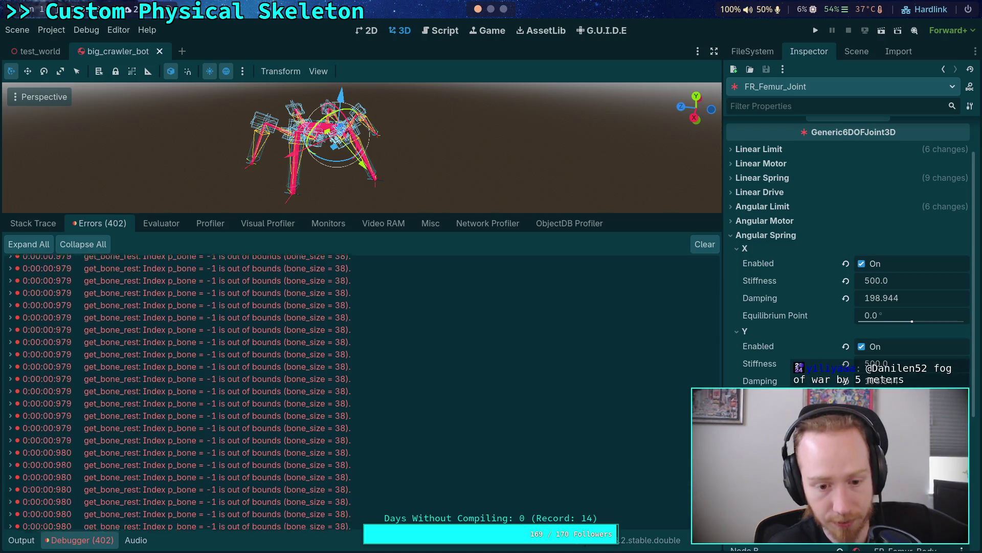
click(302, 289)
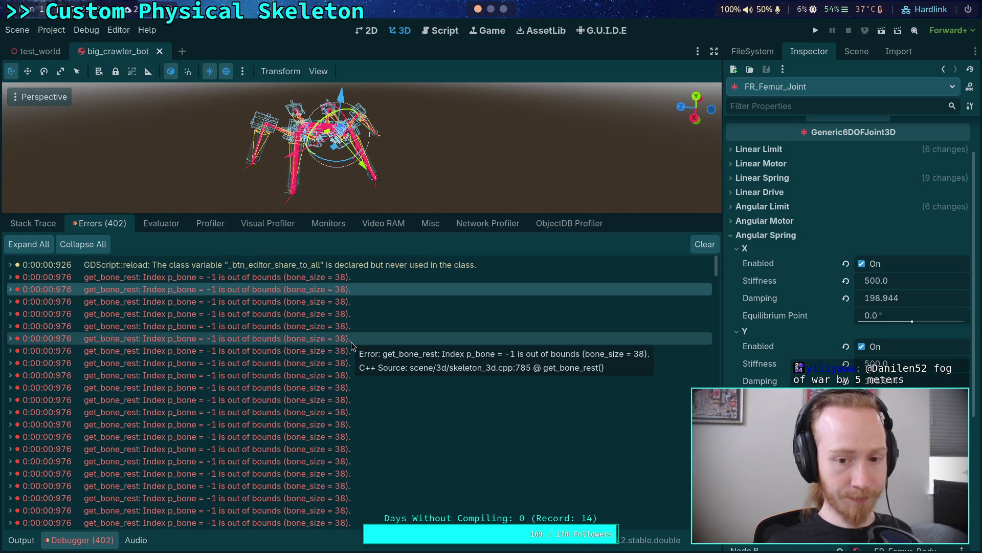
Ignore the unused_private_class_variable warning on the share-to-all variable in shared_6dof_joint.gd, and save.
double_click(308, 266)
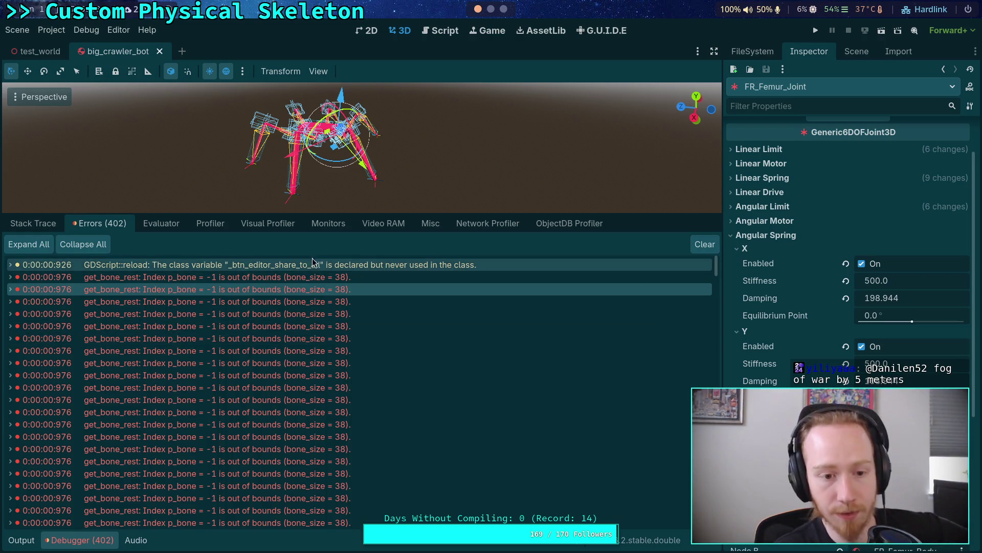
scroll(350, 149, up, 1)
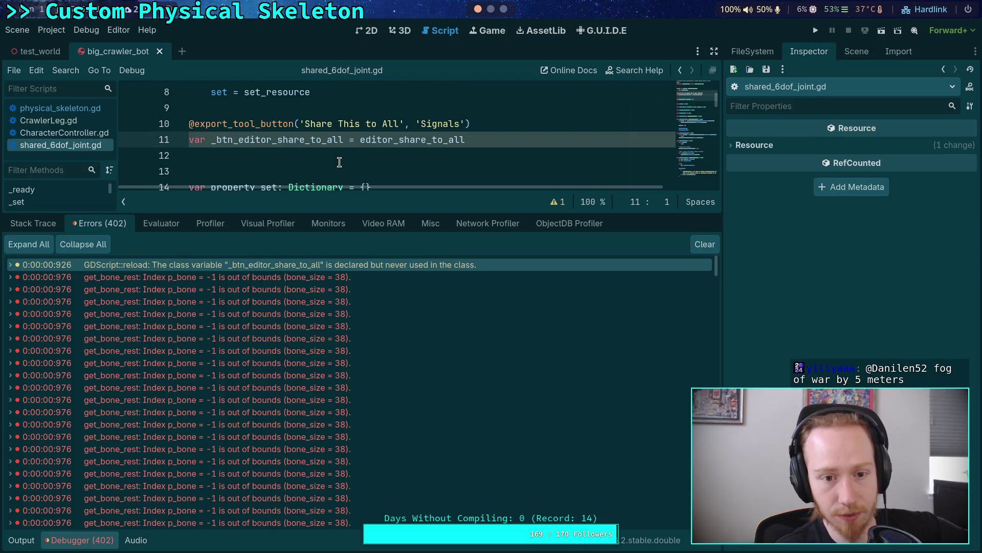
click(279, 140)
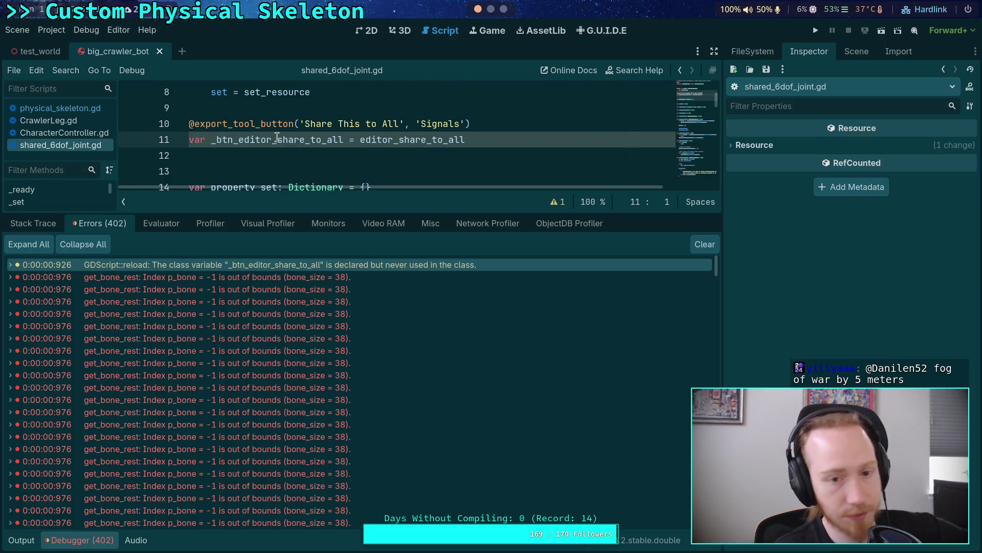
click(560, 202)
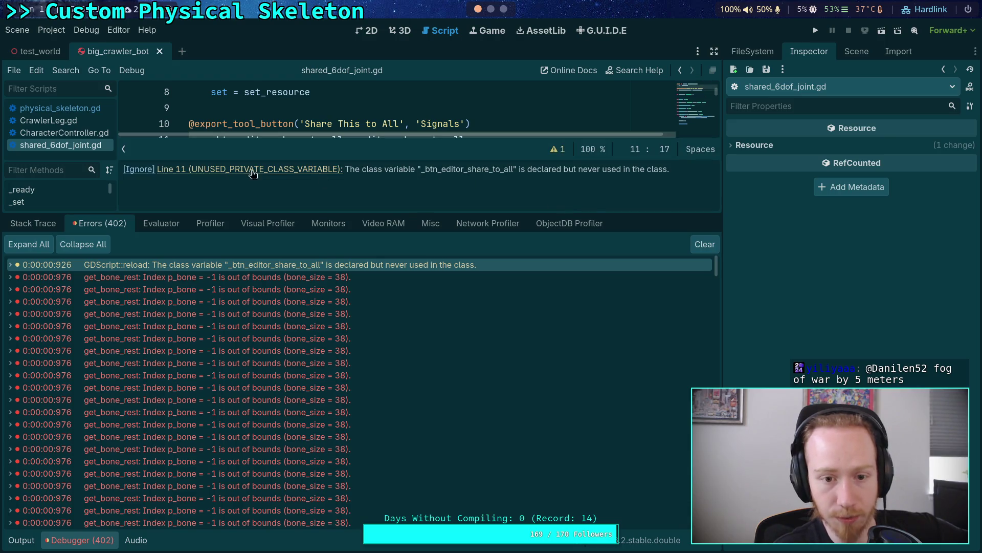
click(134, 171)
click(360, 156)
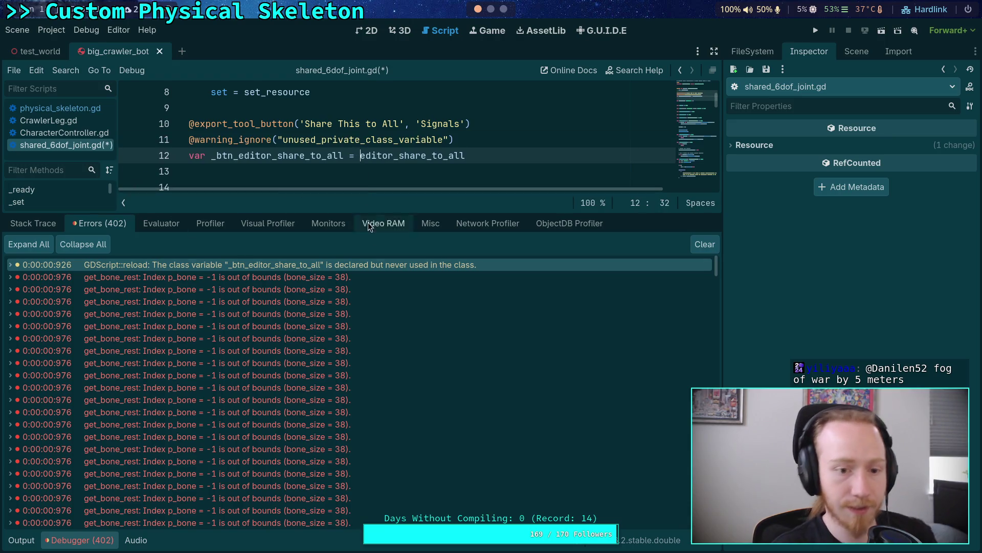
key(ctrl+s)
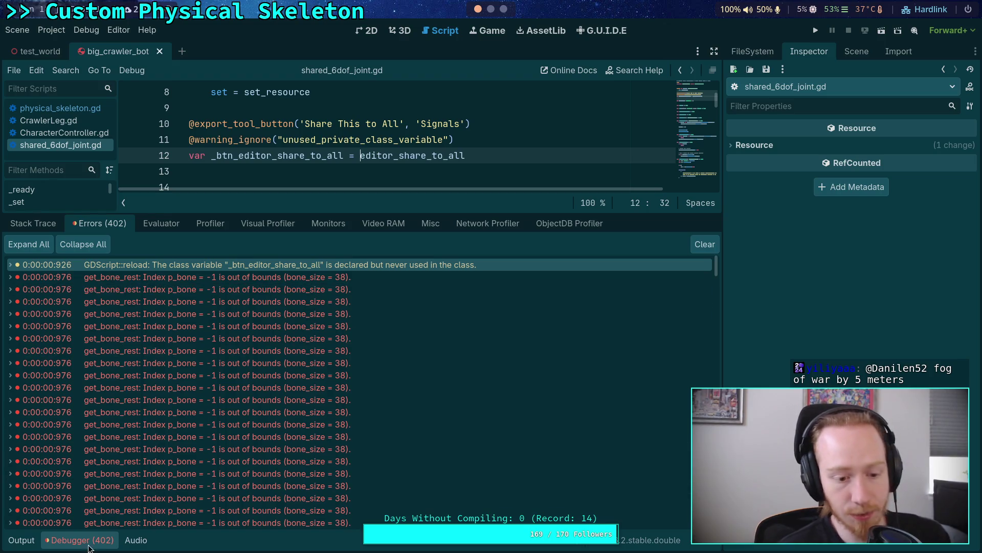
Collapse the Debugger panel and switch to the planet-game nvim terminal workspace.
key(ctrl+j)
click(428, 251)
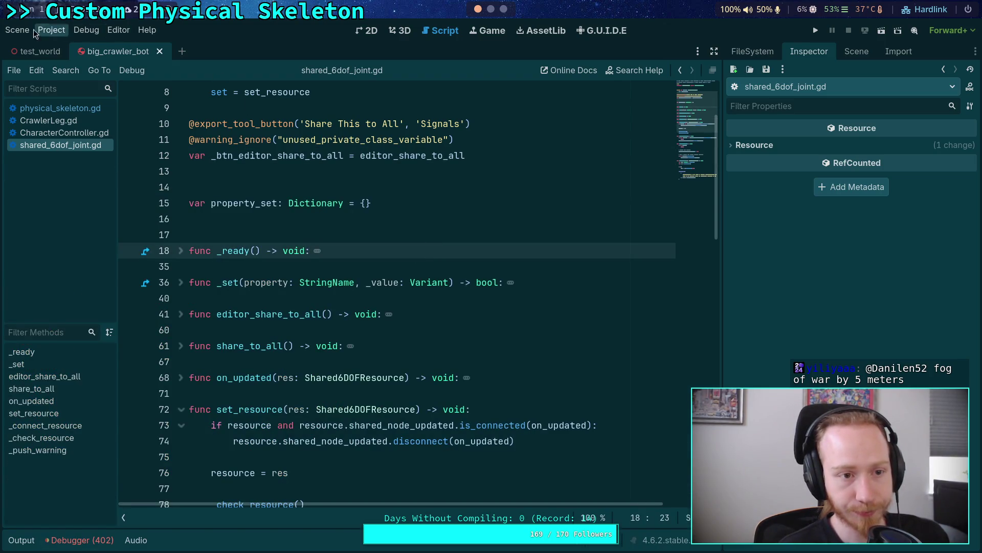
click(46, 31)
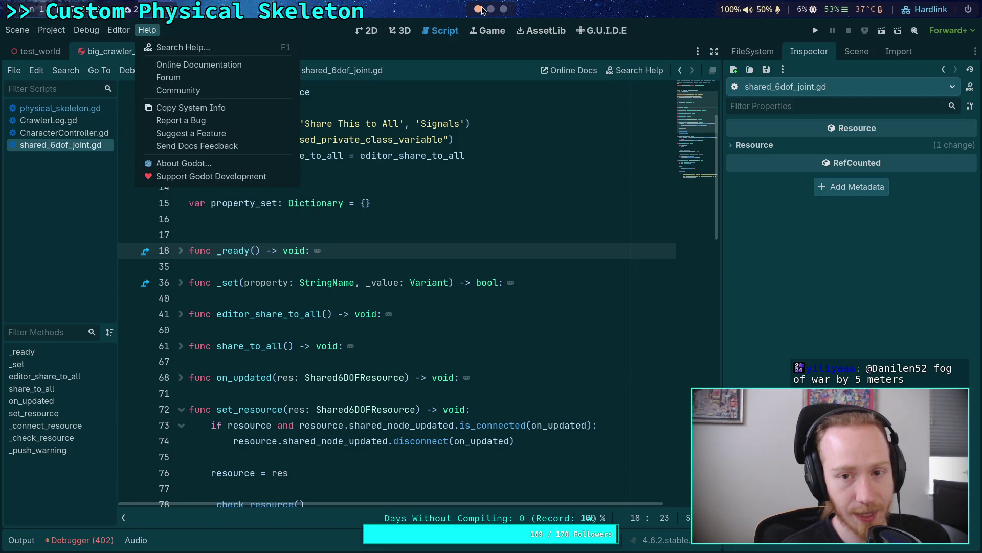
key(super+4)
key(super+1)
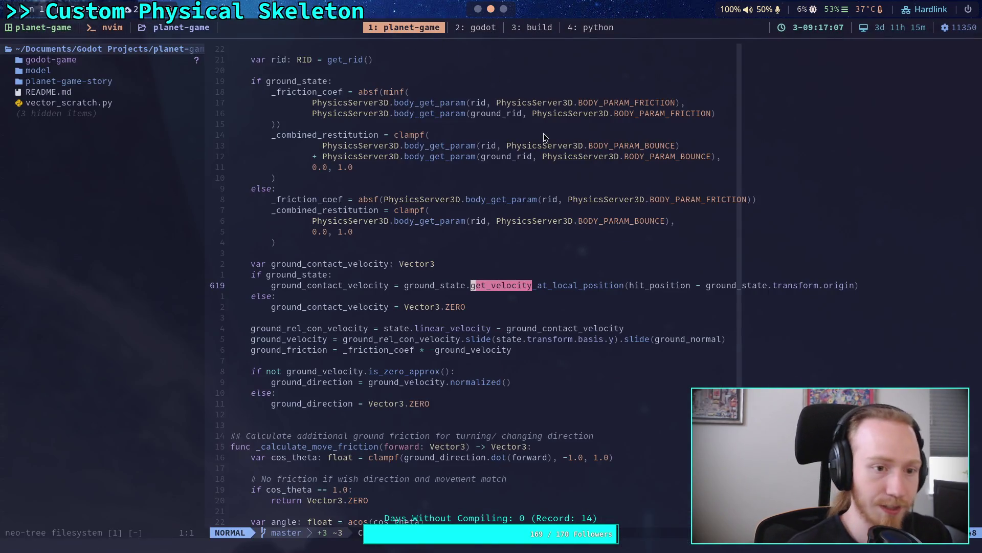
Quit nvim with :q and run git status in the planet-game repository.
text(:)
key(Return)
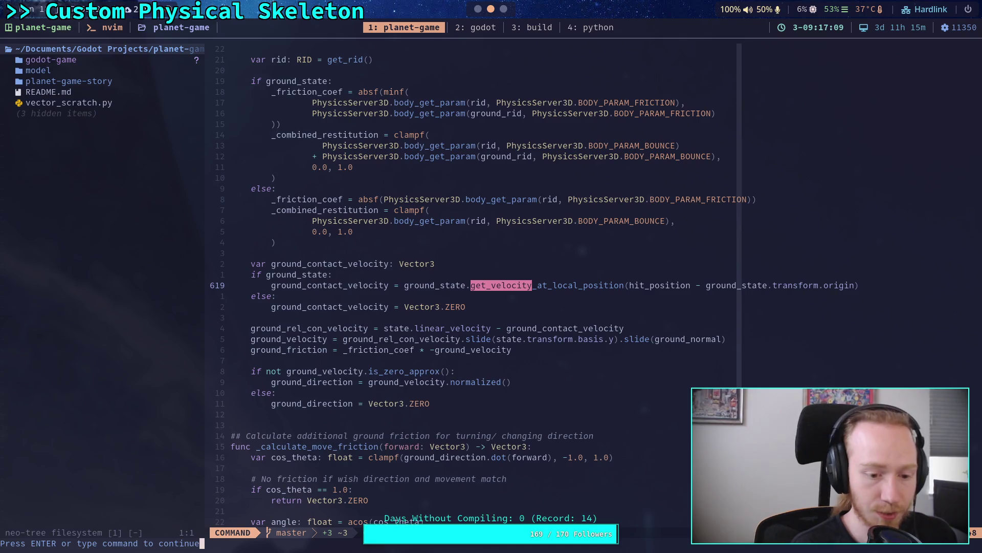
key(Return)
text(git status)
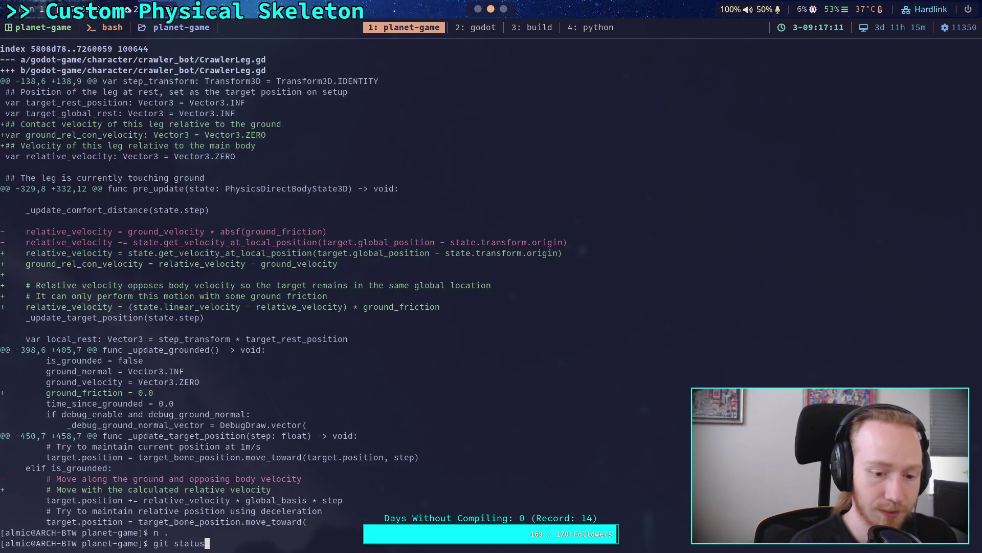
key(Return)
text(git)
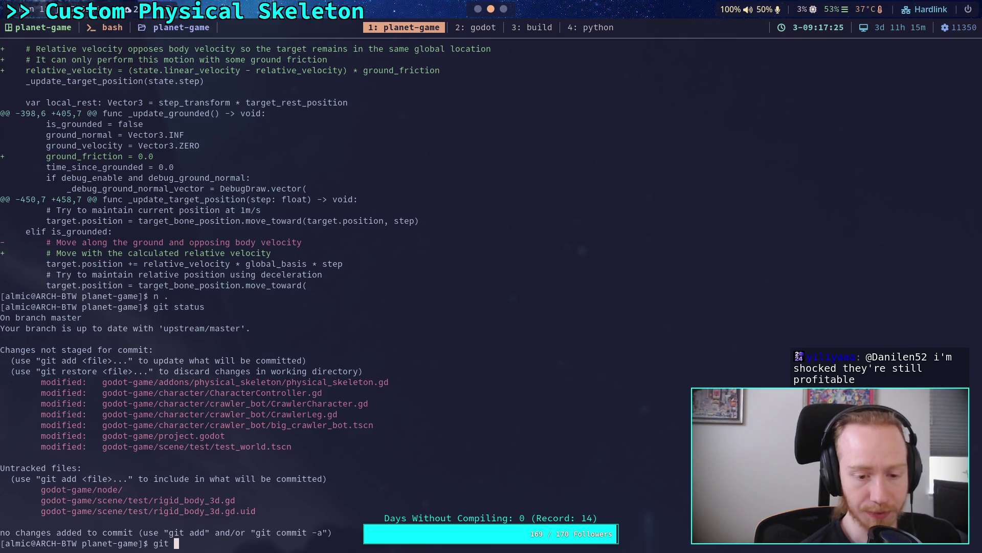
Run git diff and page through the script changes down to big_crawler_bot.tscn's joint resources.
text(diff)
key(Return)
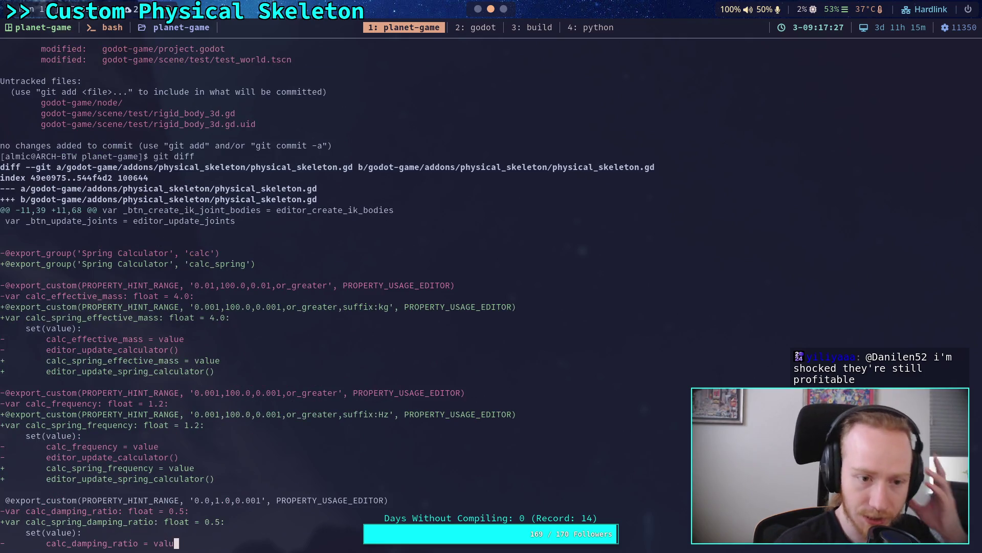
key(space)
key(space)
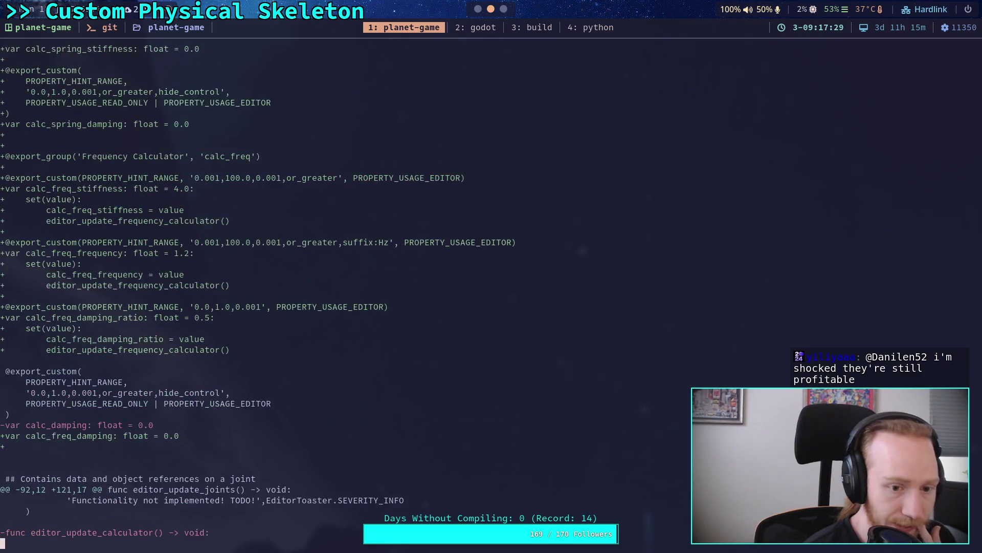
key(b)
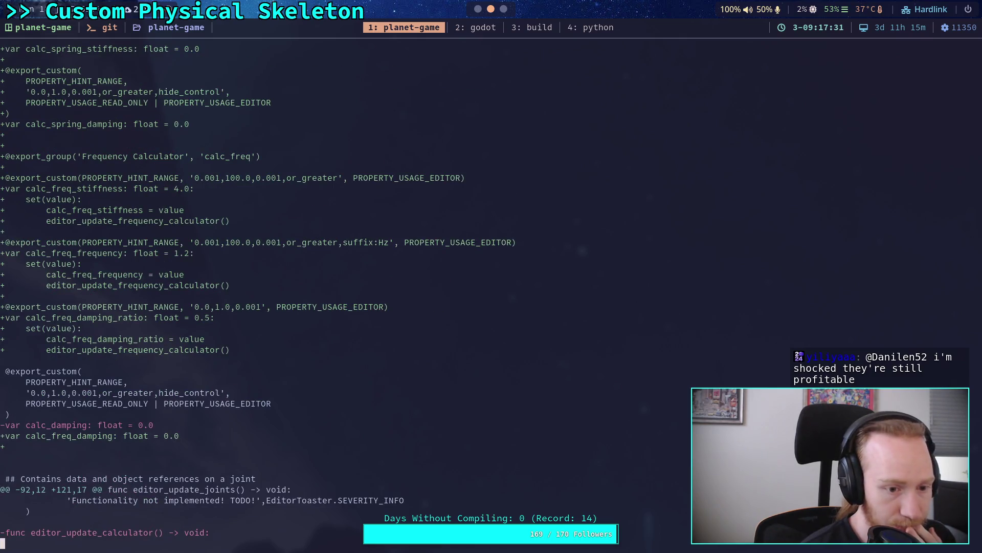
key(b)
key(space)
key(space)
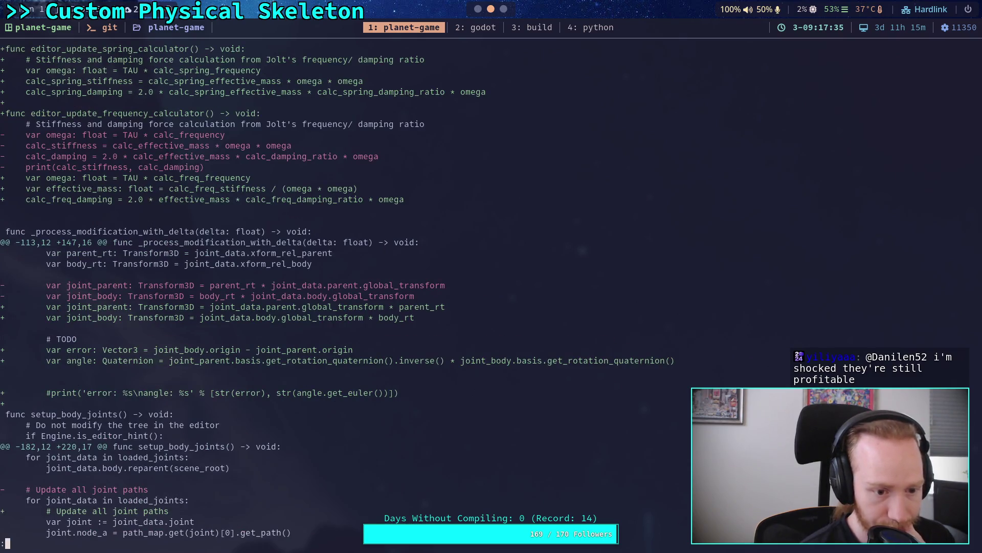
key(space)
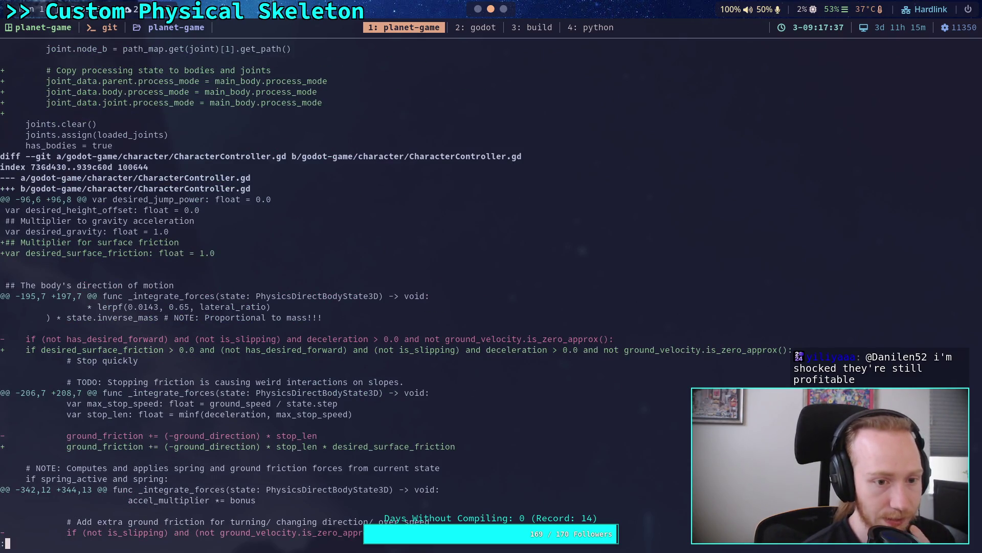
key(space)
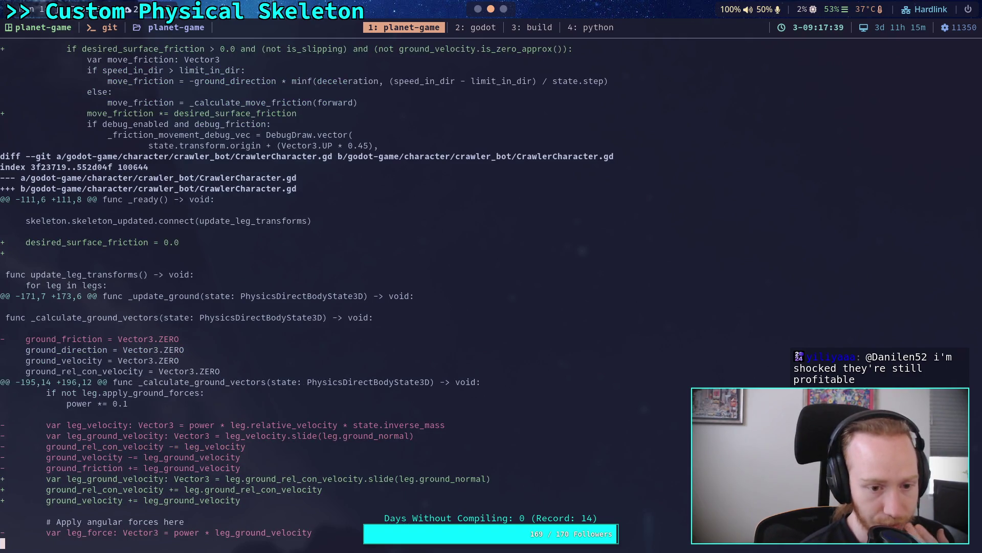
key(space)
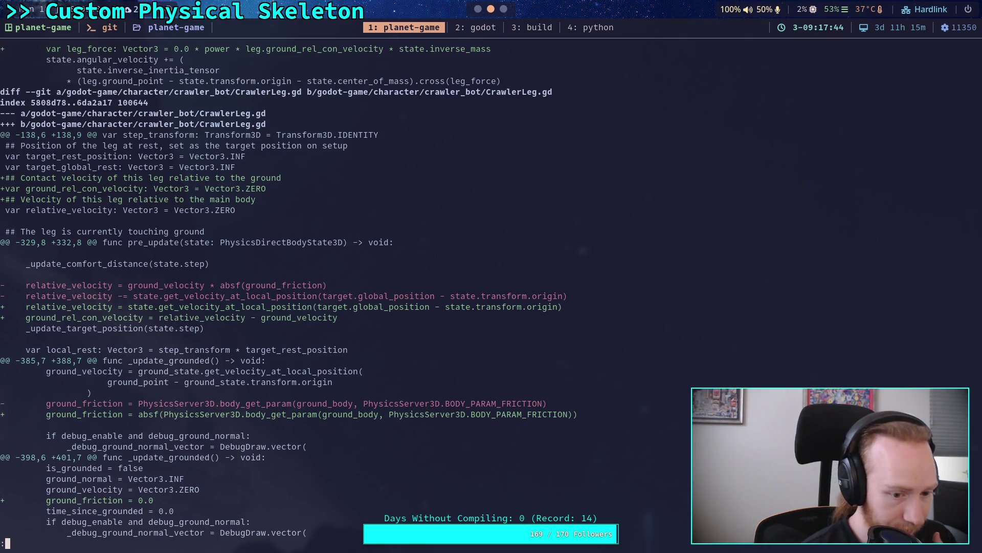
key(q)
key(space)
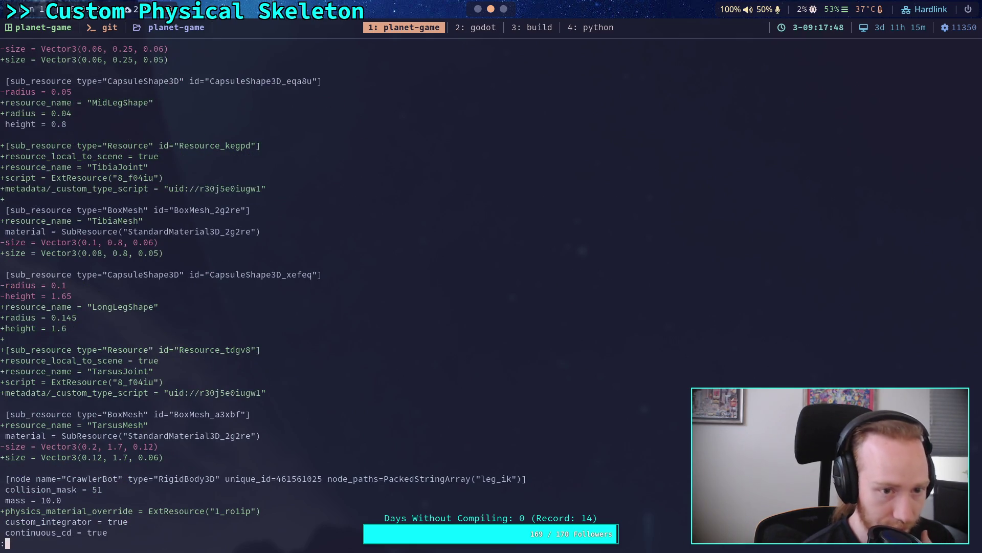
Page through the FR_Tarsus and FL_Femur joints and the MiddleRight femur, tibia and tarsus changes.
key(space)
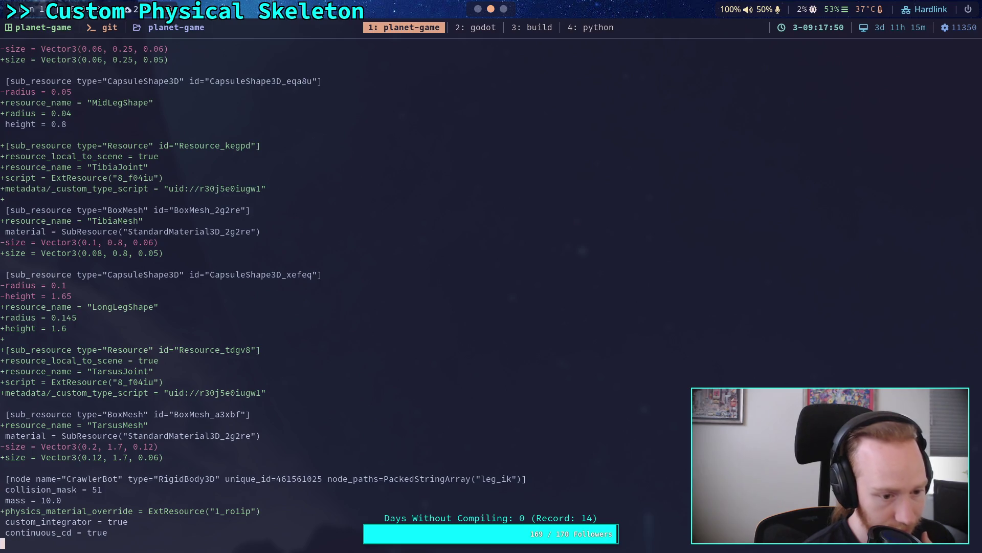
key(space)
key(space)
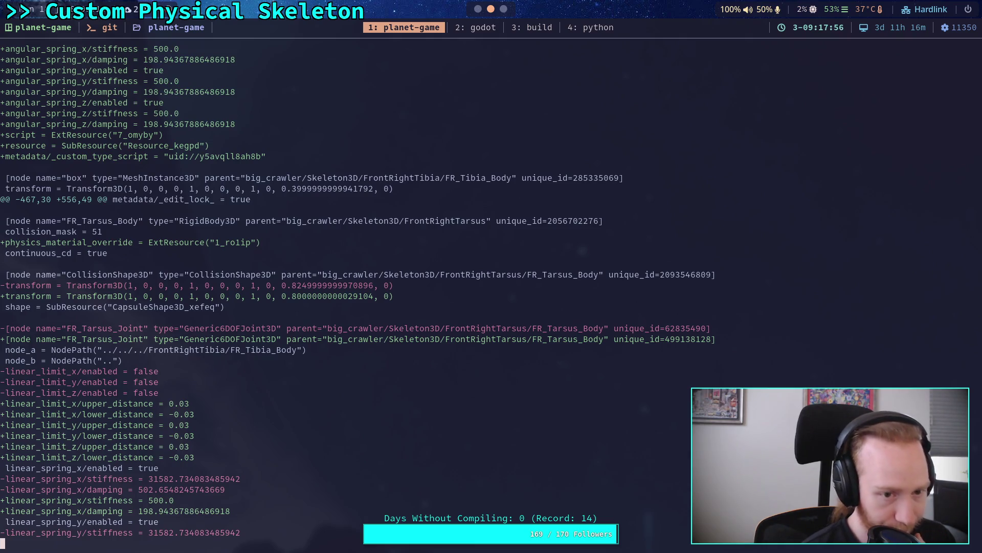
key(space)
key(space)
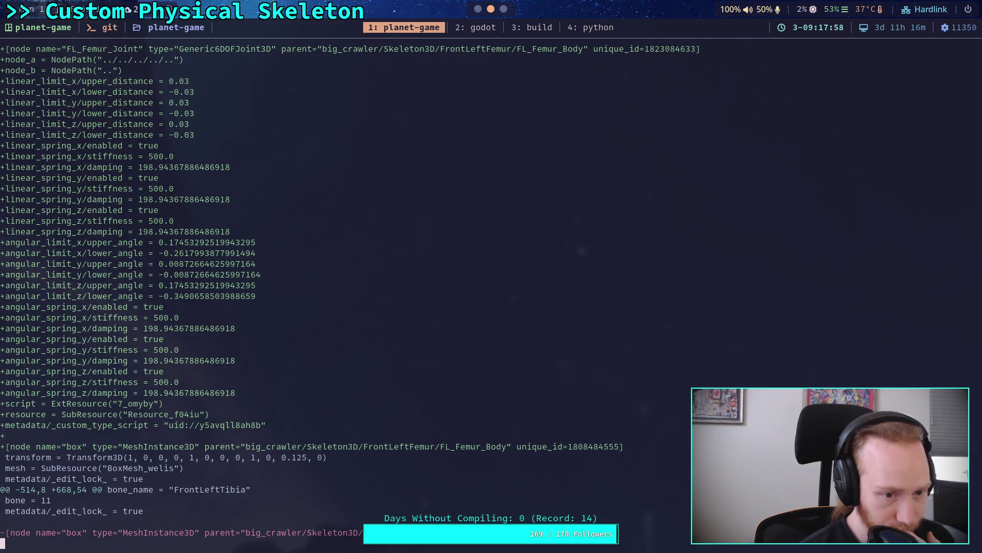
key(space)
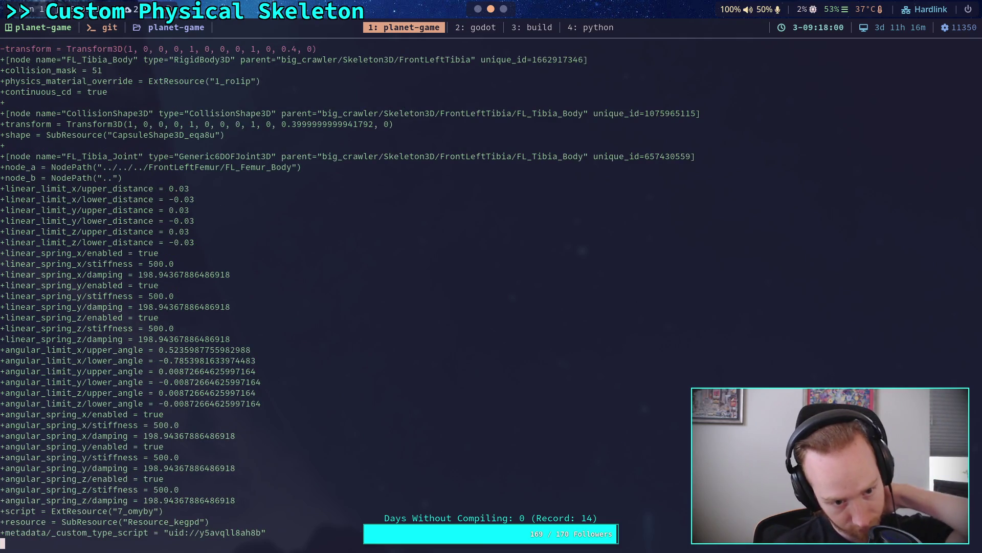
key(space)
key(space)
key(space)
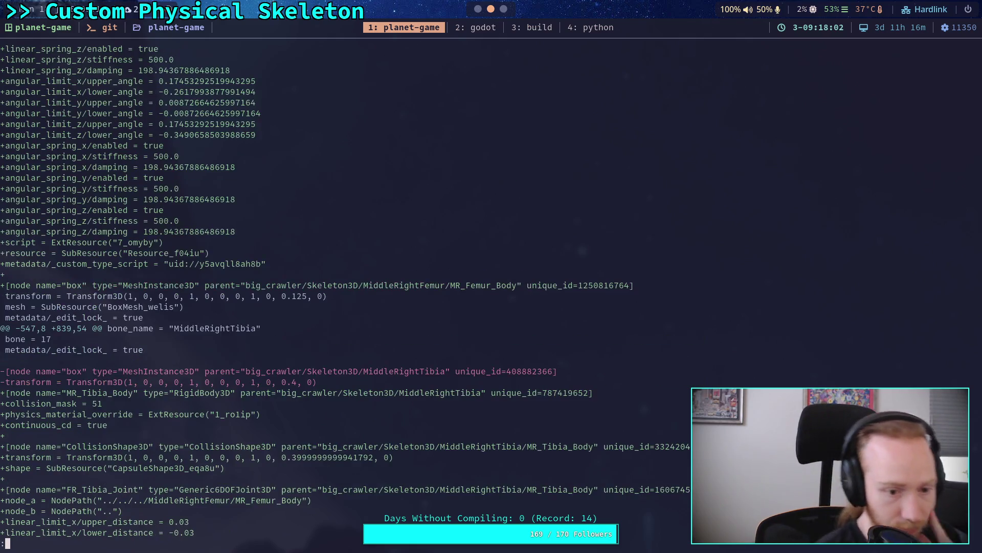
key(b)
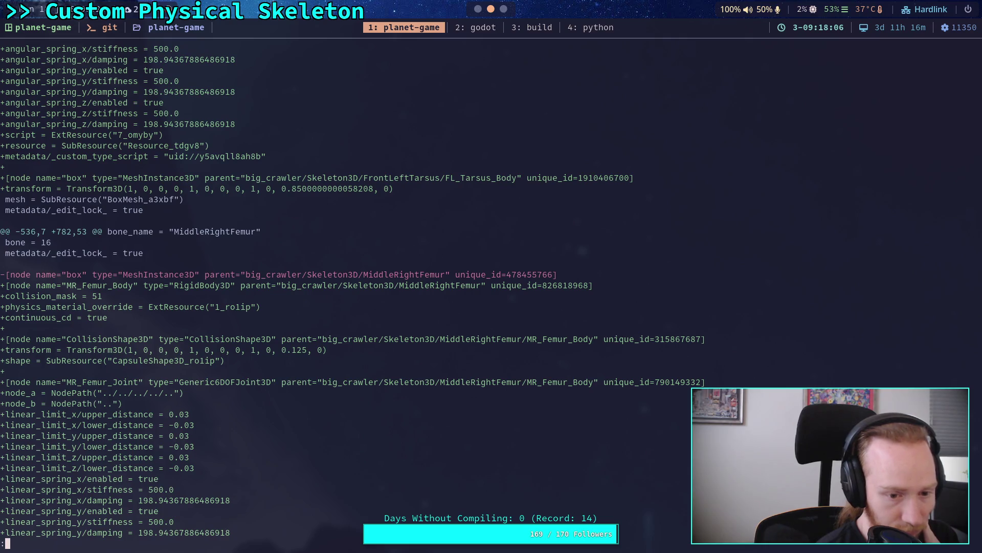
key(space)
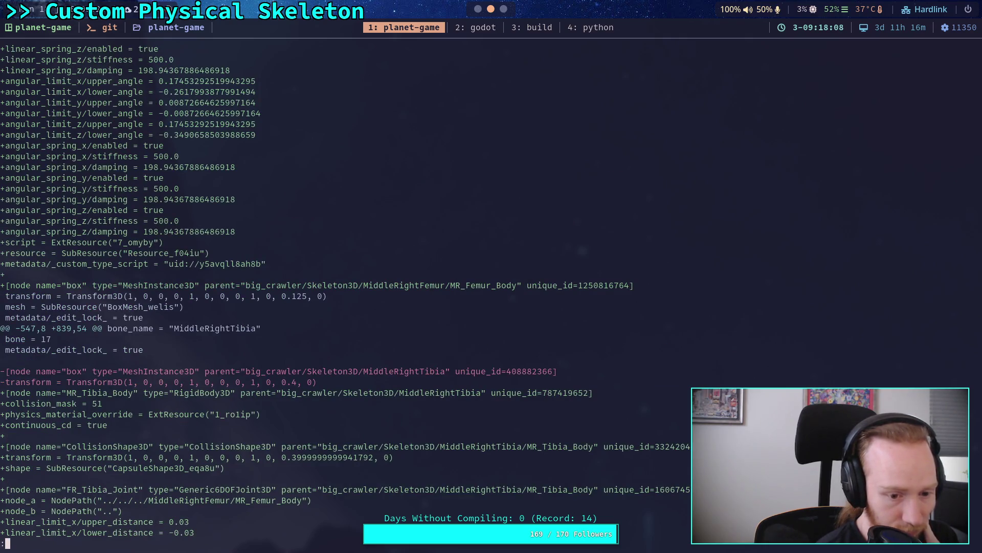
key(space)
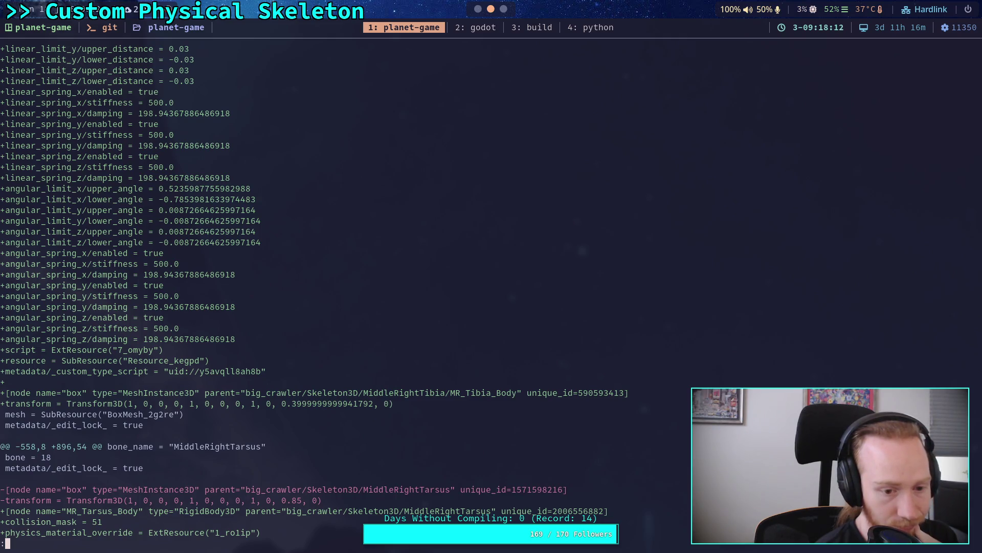
key(b)
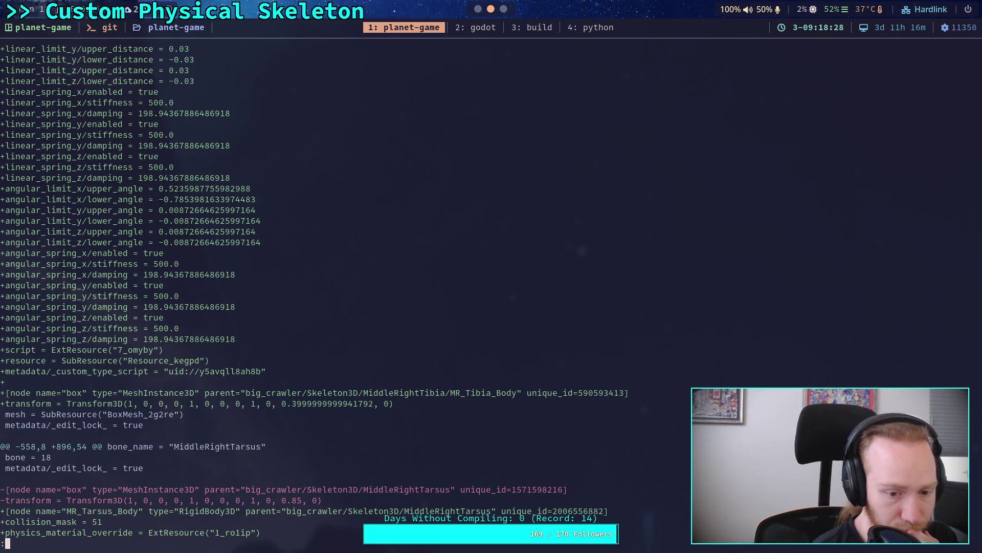
Skim the MiddleLeft, BackRight and BackLeft leg changes, then return to Godot.
key(space)
key(space)
key(space)
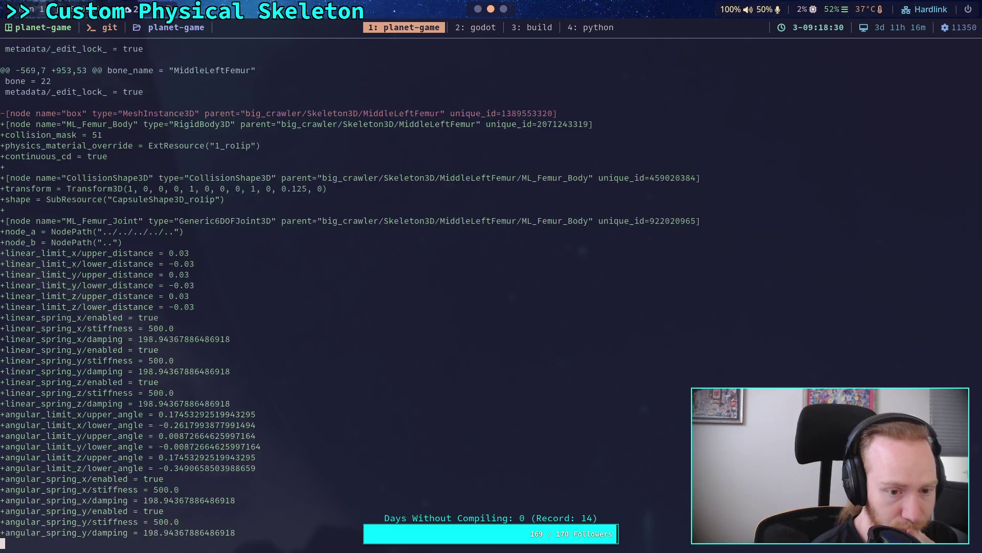
key(space)
key(space)
key(space)
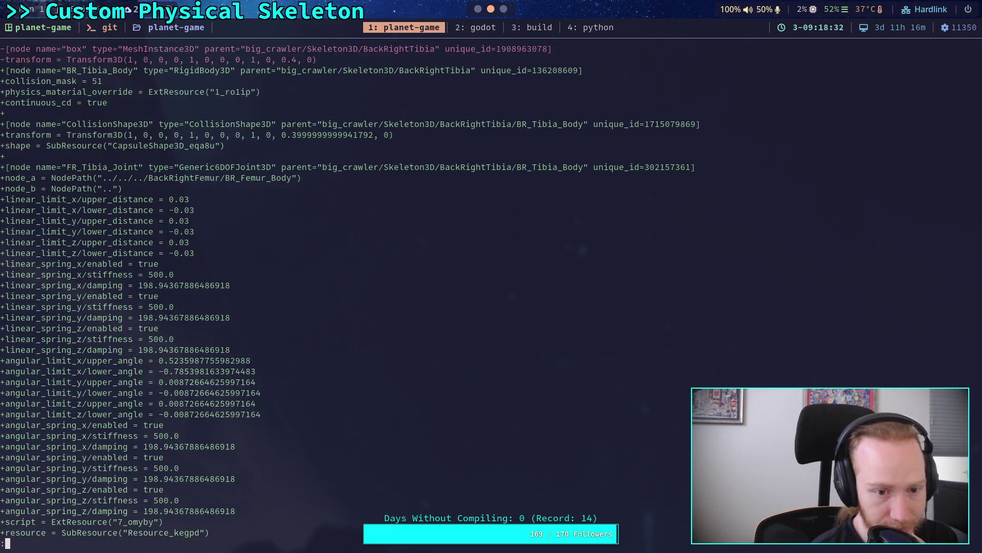
key(space)
key(space)
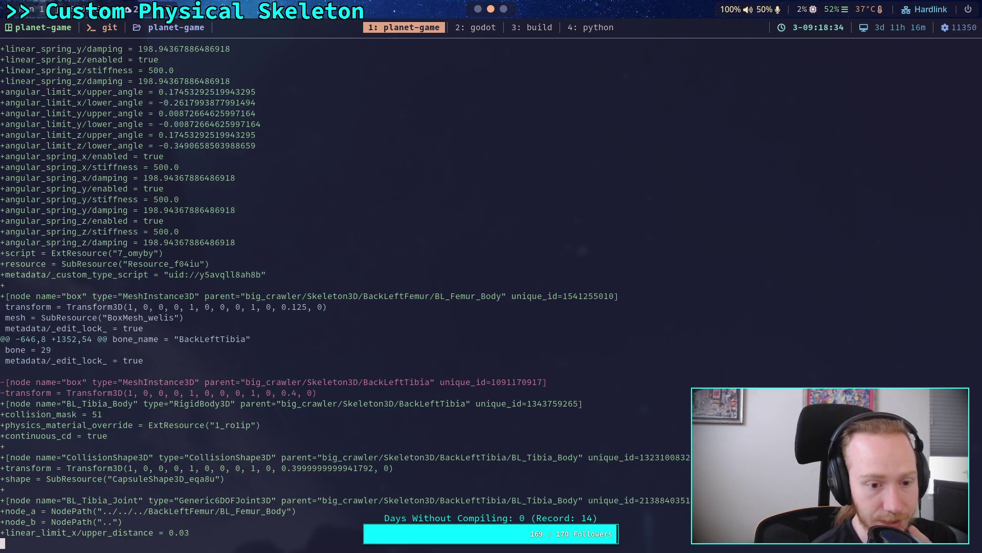
key(space)
key(space)
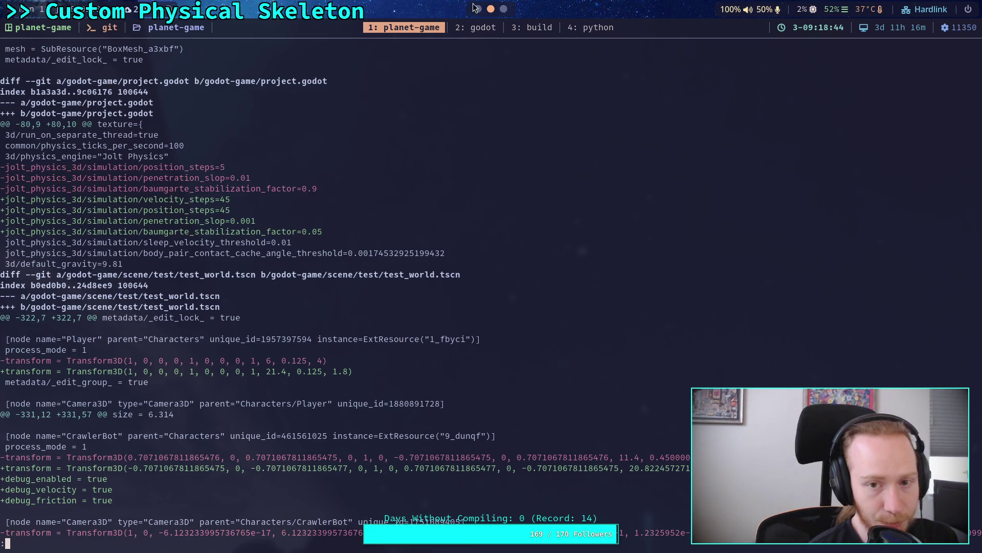
key(super+2)
click(51, 29)
Set Jolt Physics 3D Penetration Slop to 0.01 in Project Settings.
click(63, 40)
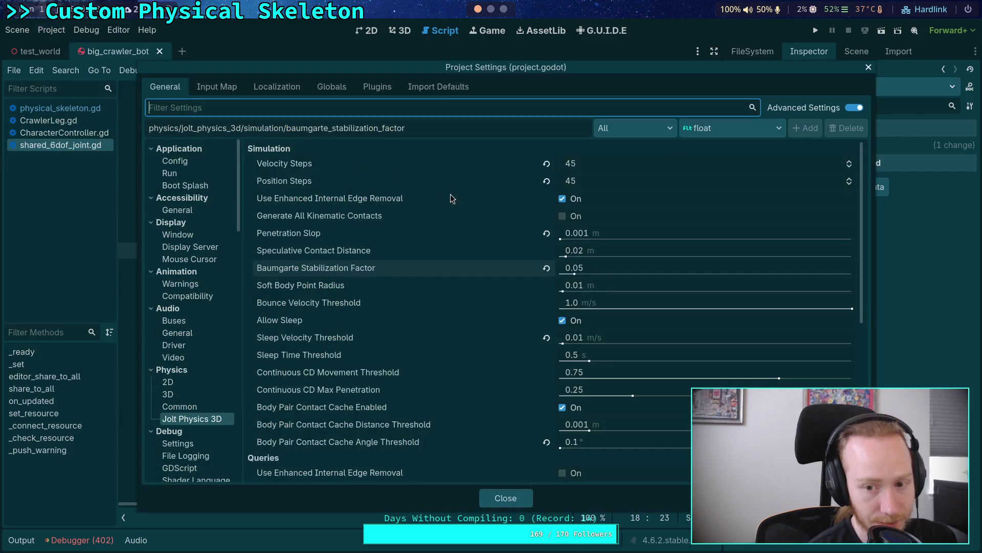
click(593, 233)
text(0.01)
key(Return)
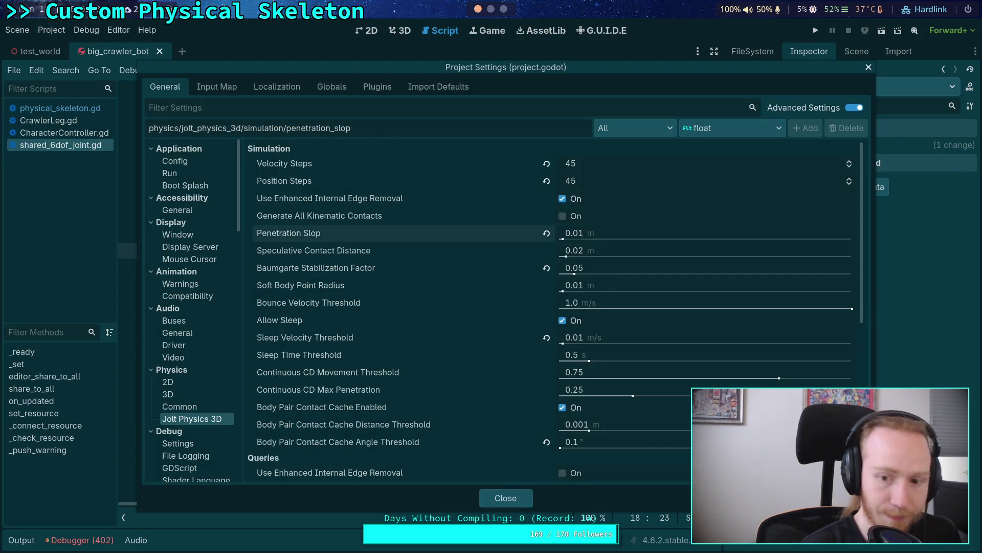
click(506, 498)
Test-run the crawler project, stop it with F8, and return to the terminal.
click(816, 30)
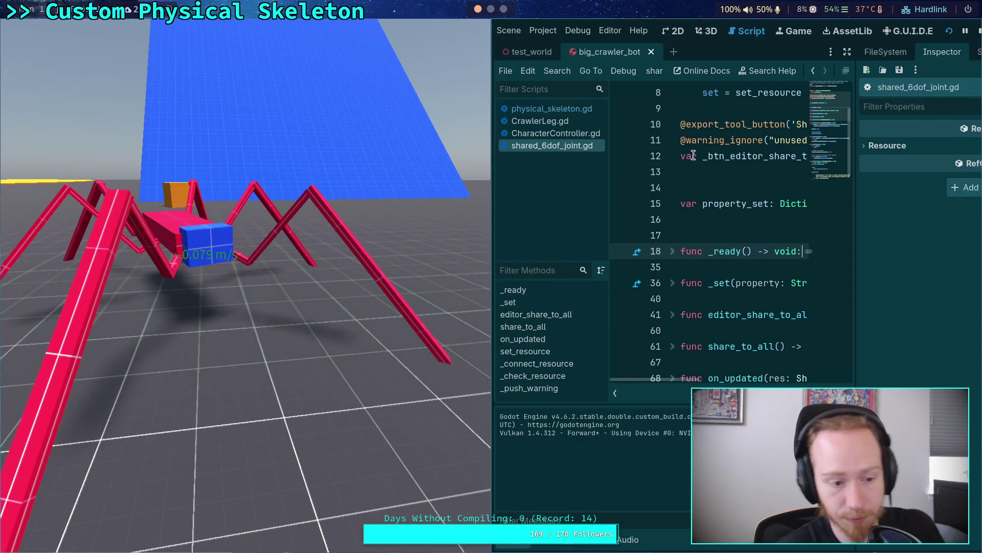
key(F8)
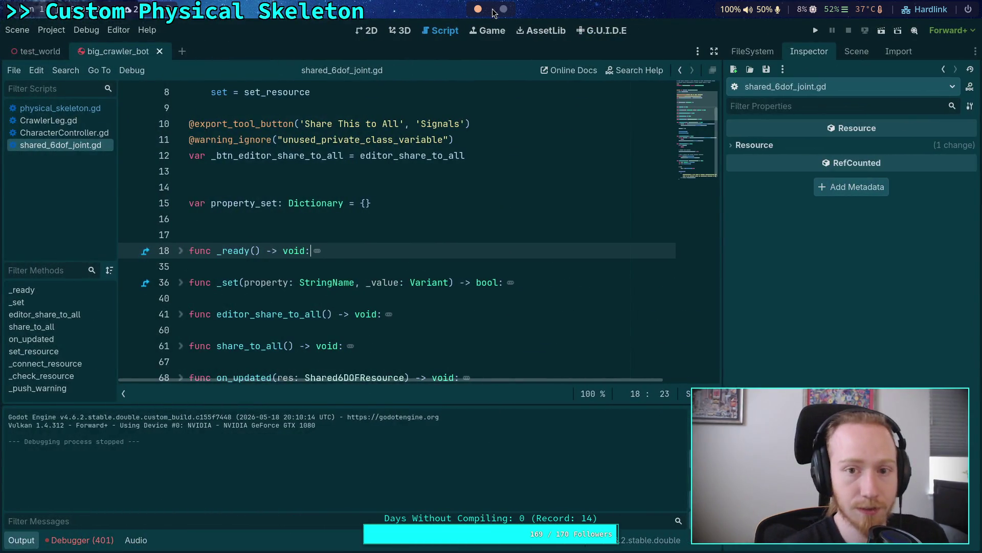
key(super+1)
Rerun git diff, scroll to the end past the Ball2 and LargeBall changes, then quit the pager.
key(q)
key(Up)
key(Return)
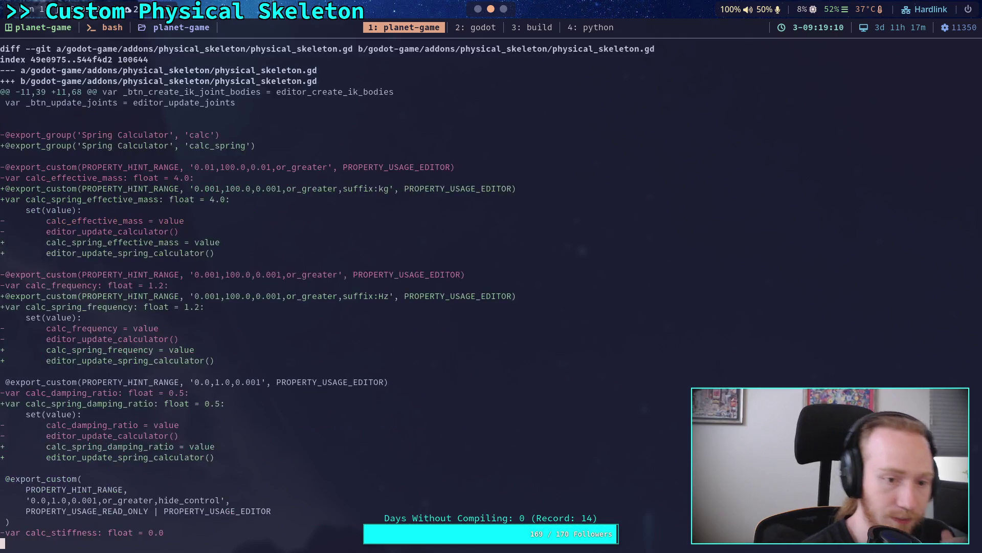
scroll(491, 286, down, 15)
scroll(491, 287, up, 20)
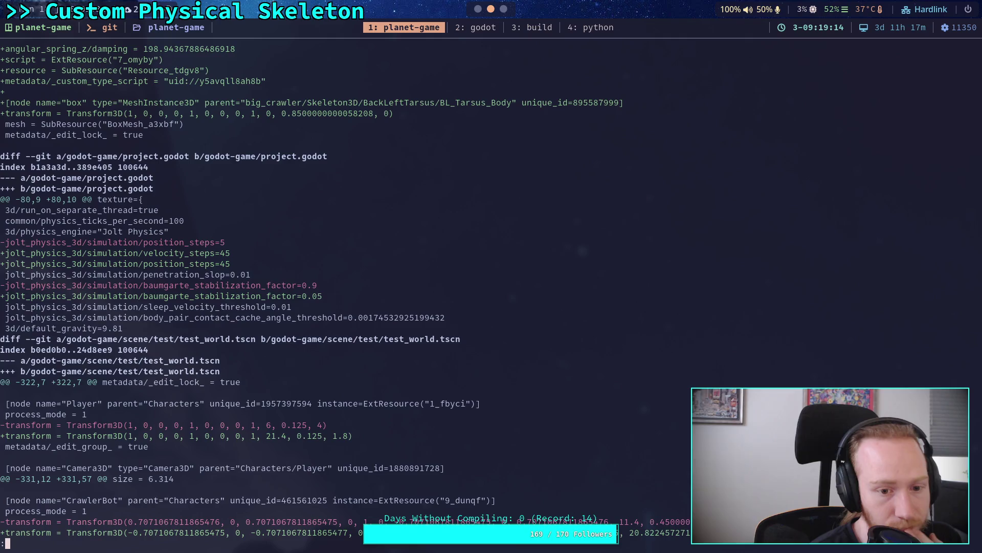
scroll(492, 287, down, 3)
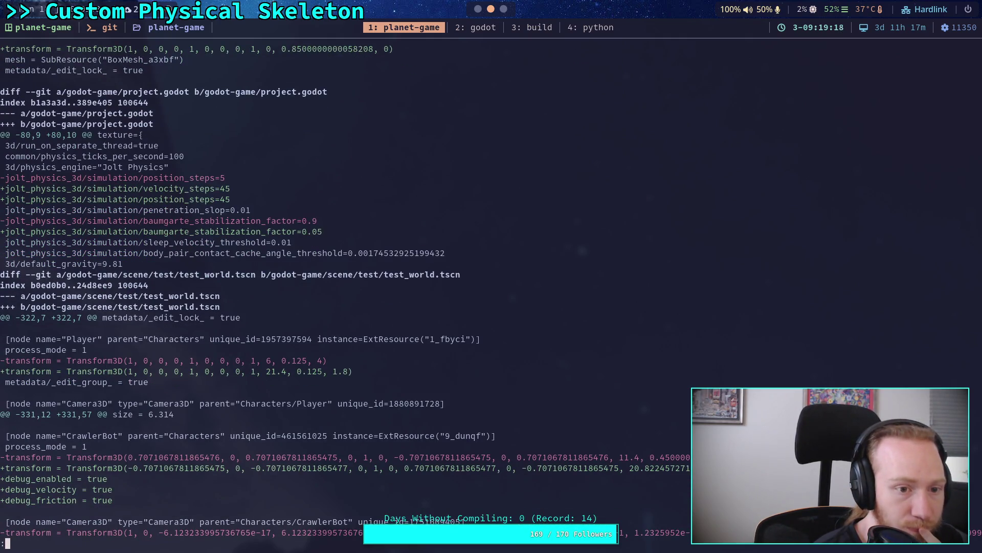
scroll(346, 291, down, 5)
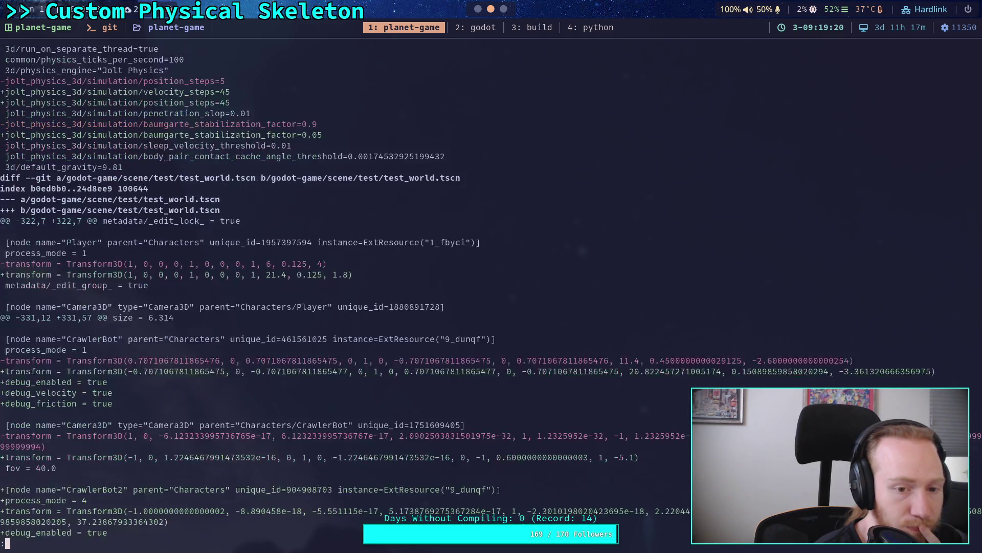
scroll(346, 290, down, 6)
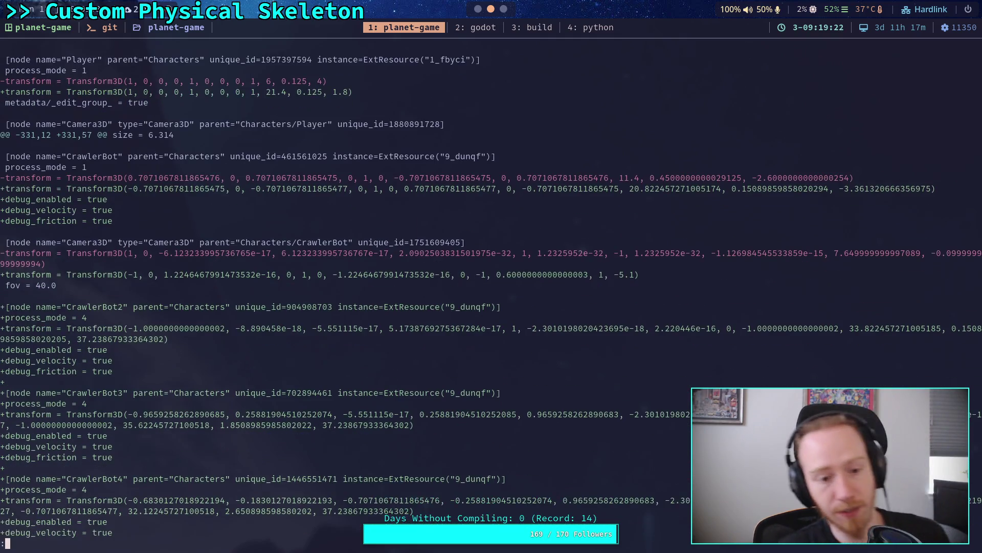
scroll(346, 290, down, 20)
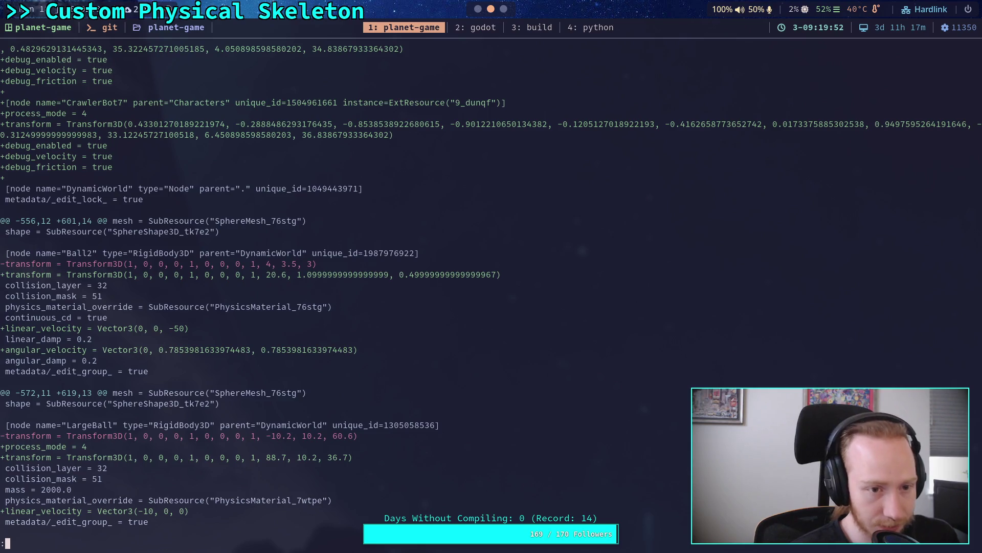
key(j)
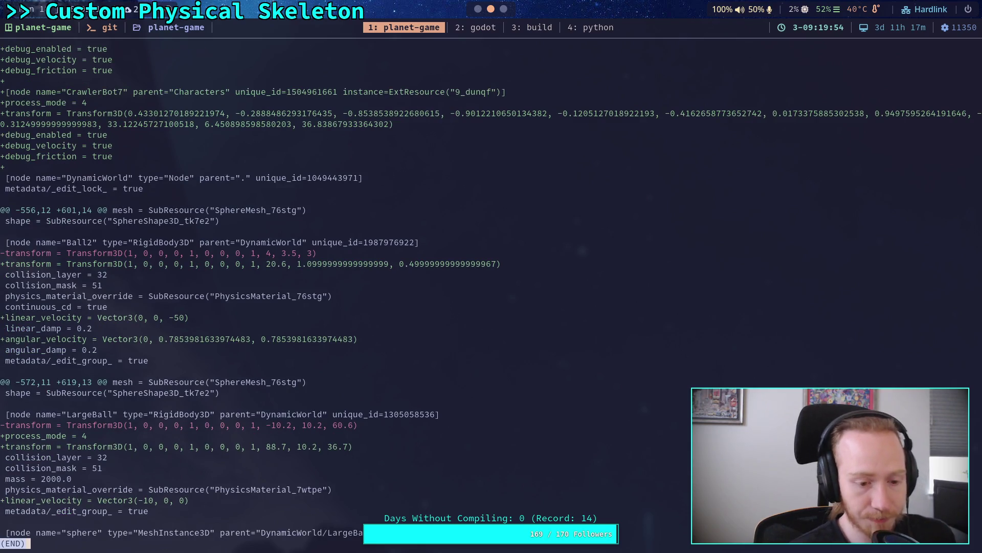
key(q)
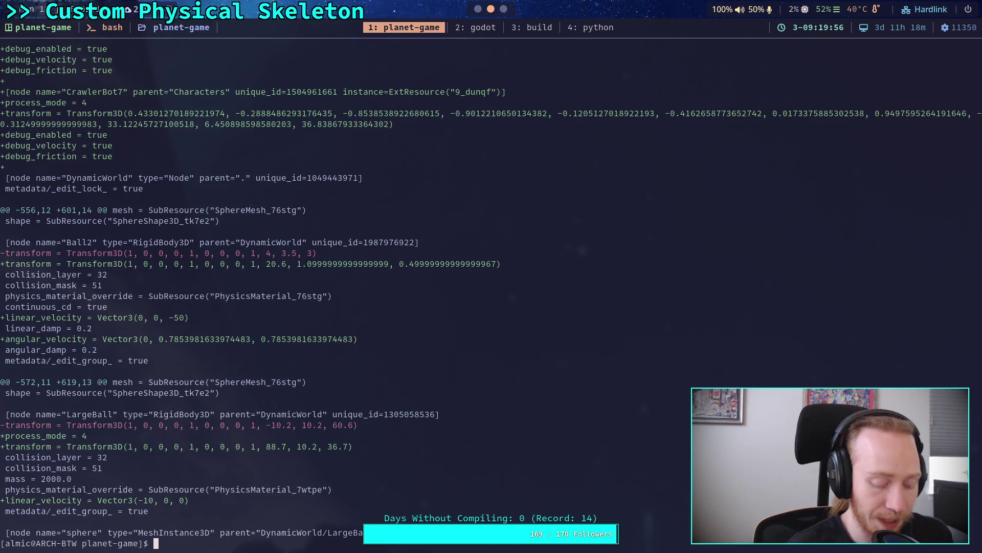
Run git status, then stage all changes with git add.
text(git)
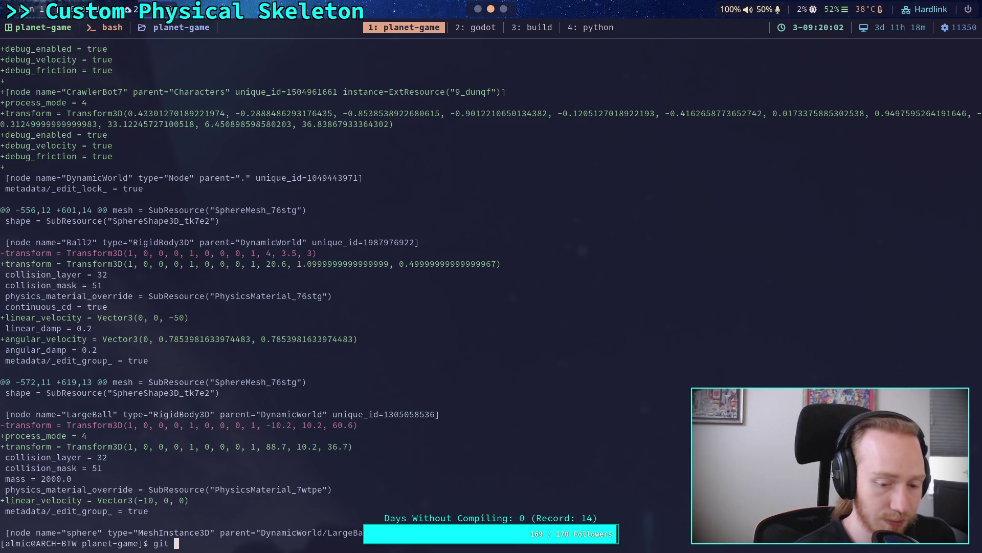
text(status)
key(Return)
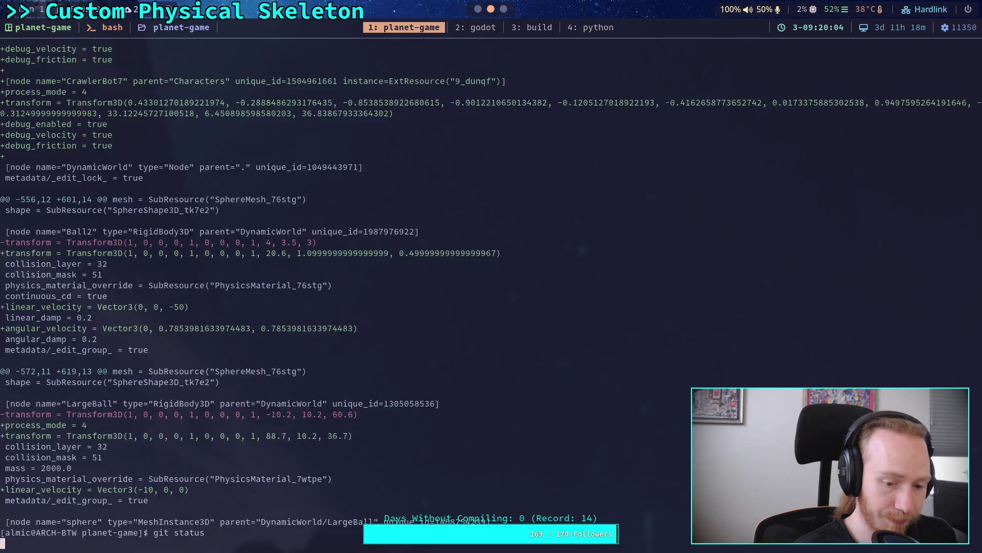
text(git add )
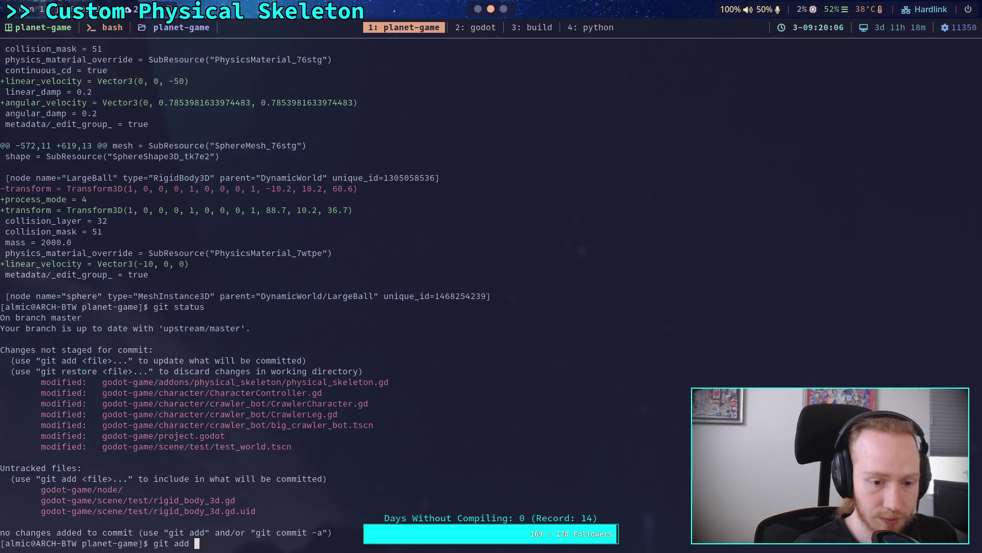
text(.)
key(Return)
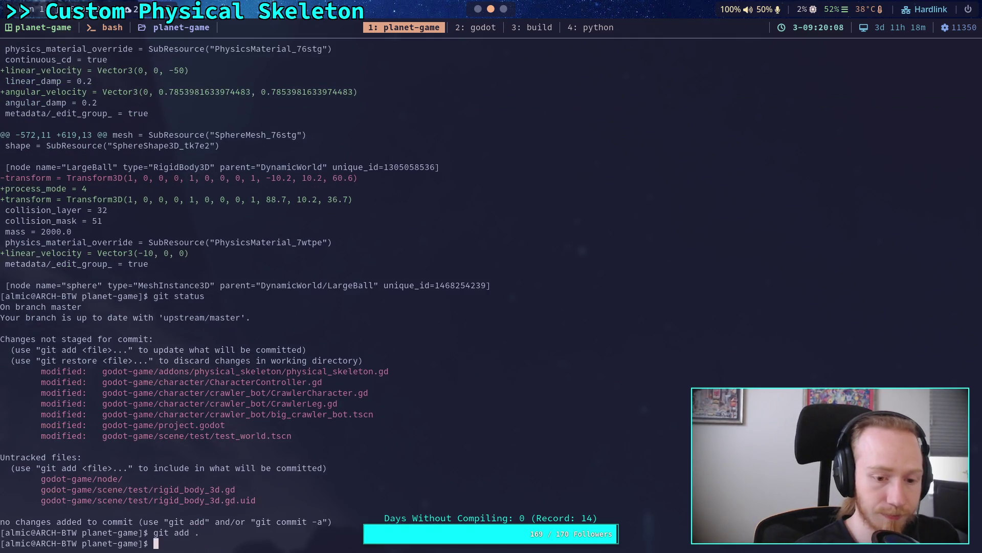
Run git diff --staged and page through it to the new rigid_body_3d.gd script.
text(git )
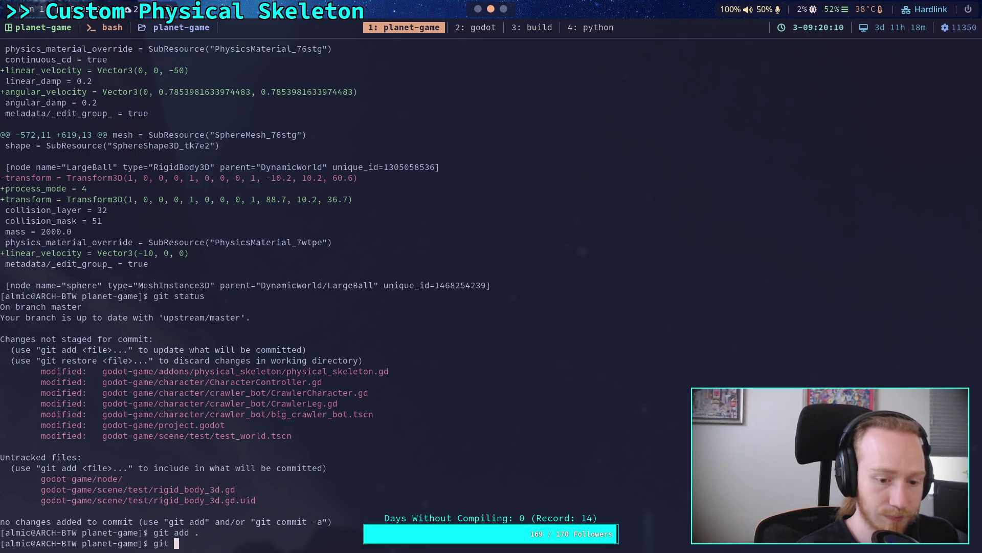
text(diff --staged)
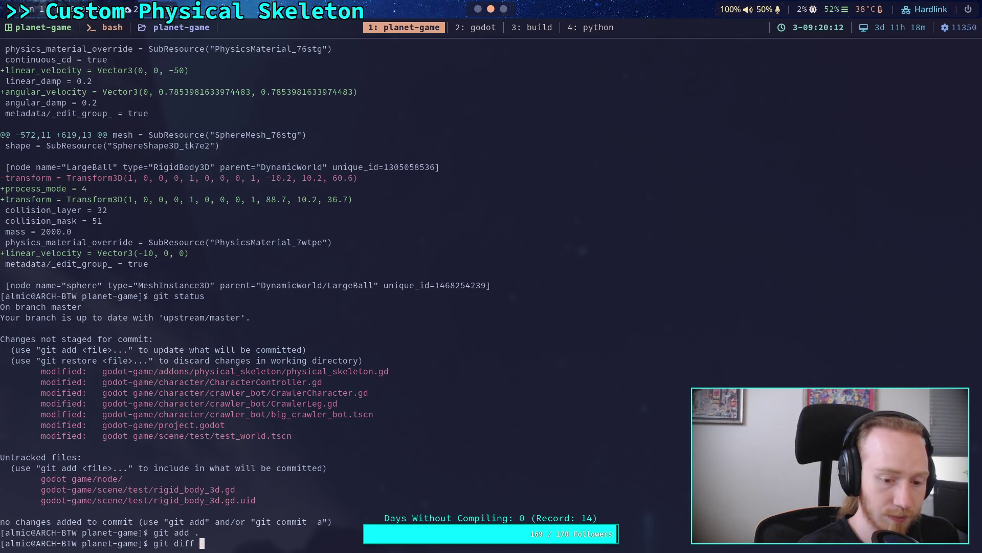
key(Return)
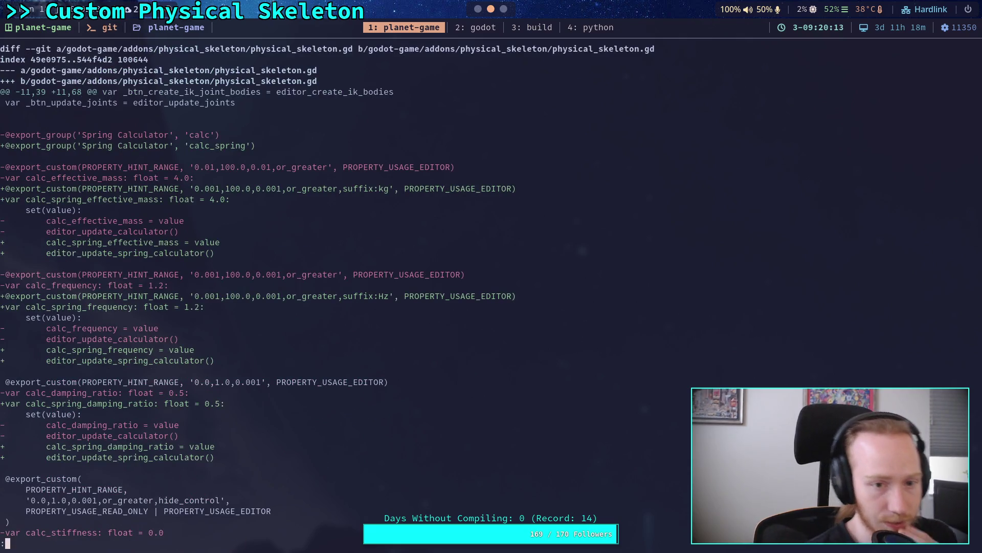
key(space)
key(space)
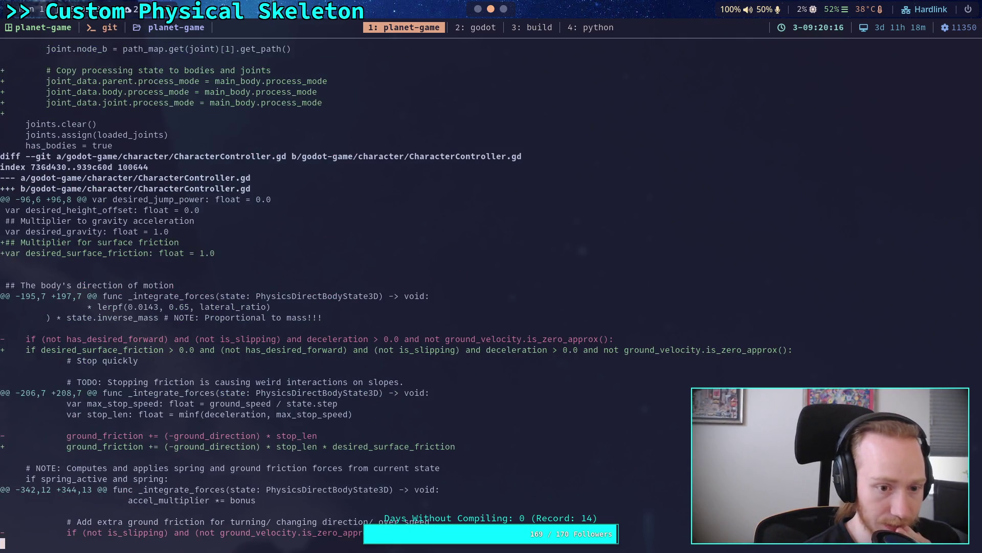
key(space)
key(space)
key(space)
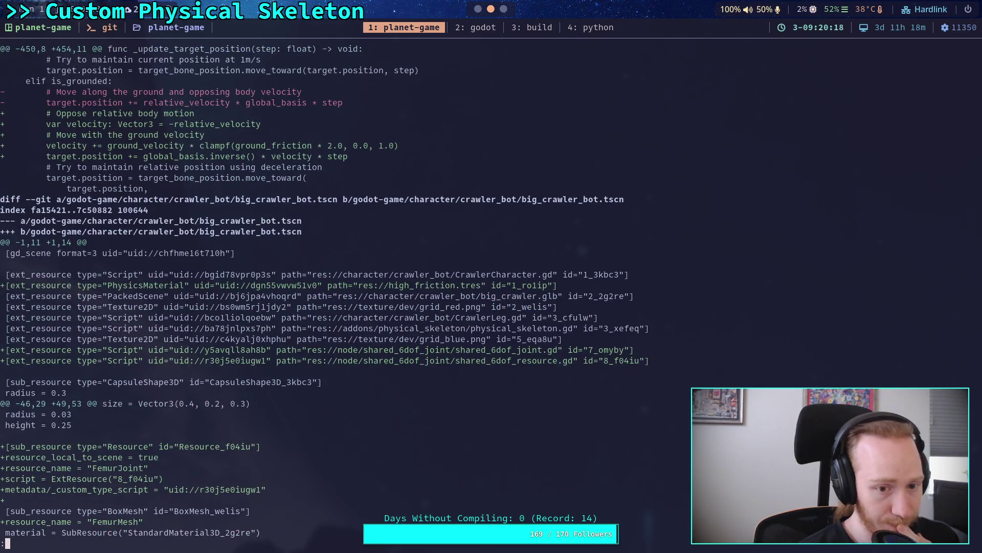
key(space)
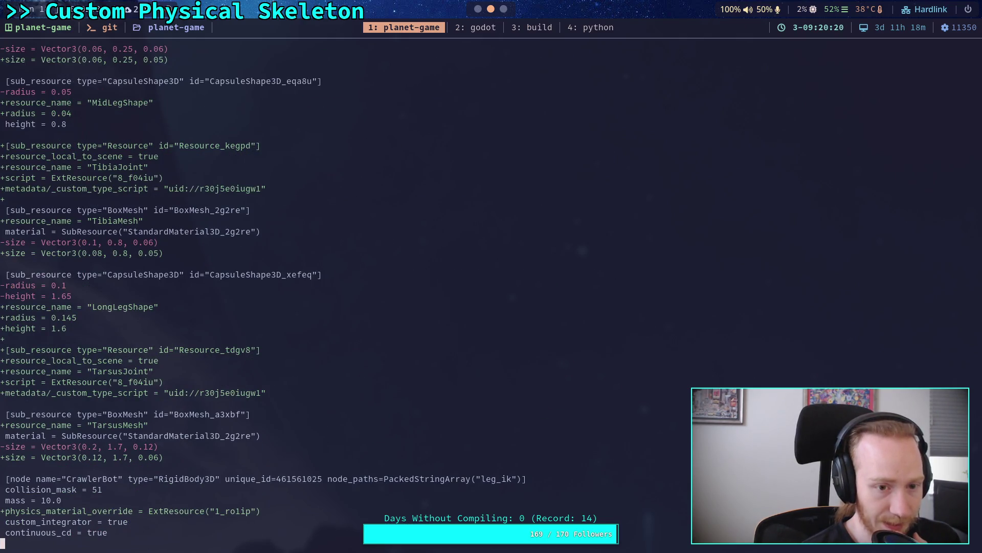
key(space)
key(space)
key(space)
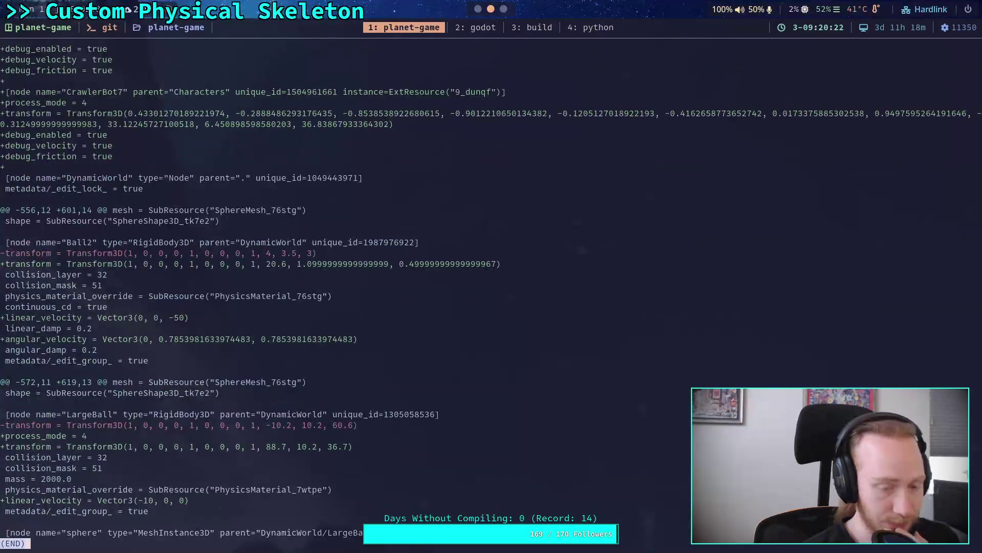
key(b)
key(b)
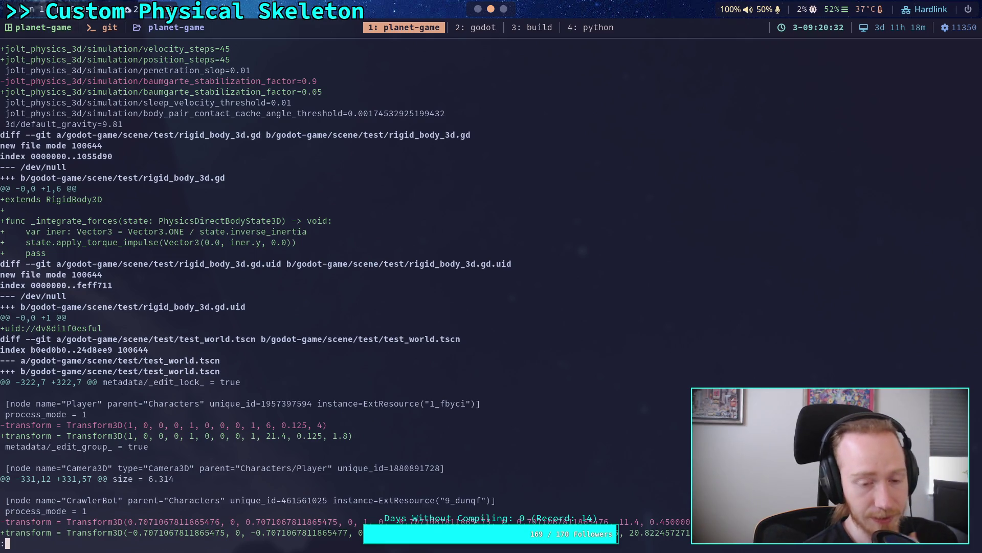
Delete scene/test/rigid_body_3d.gd from Godot's FileSystem dock, confirming the removal.
click(478, 8)
click(844, 53)
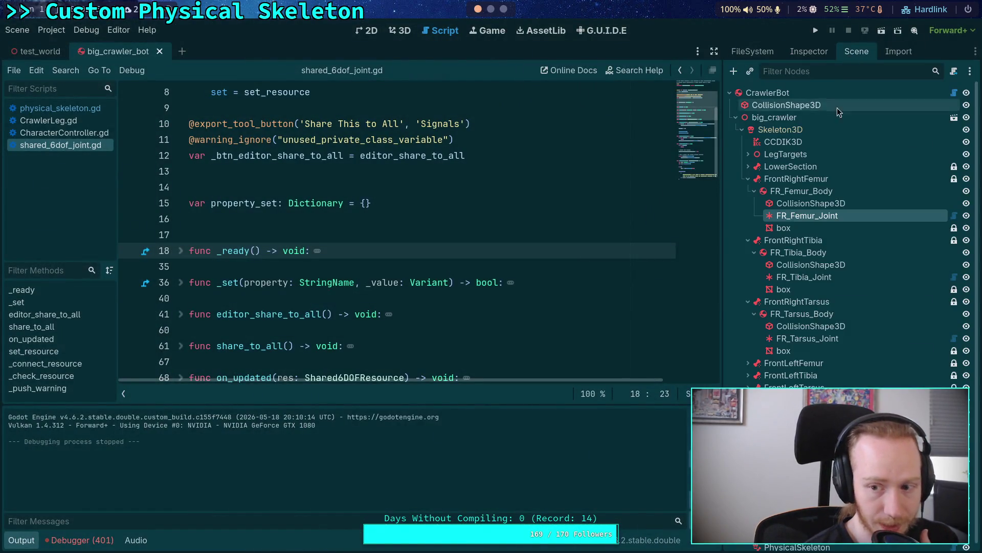
scroll(844, 253, down, 1)
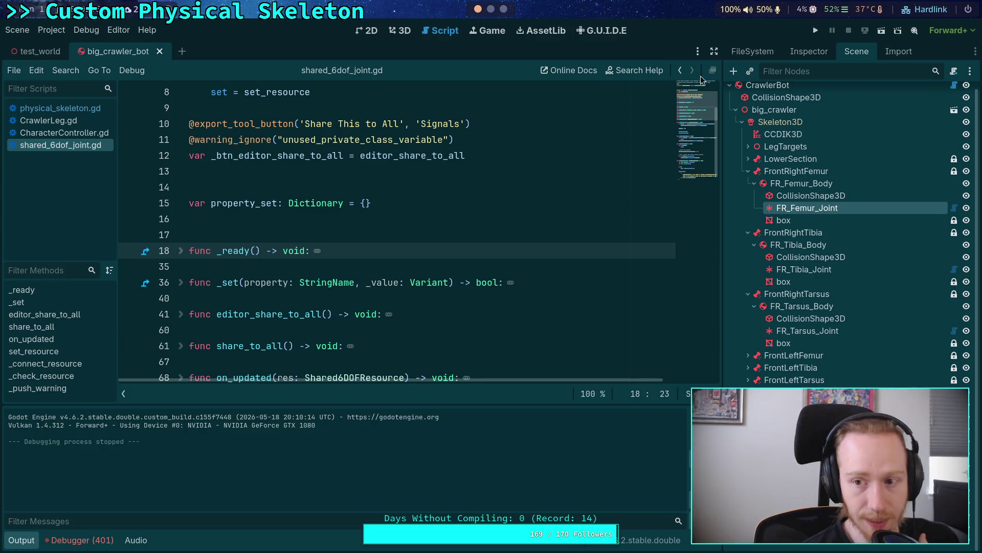
click(31, 51)
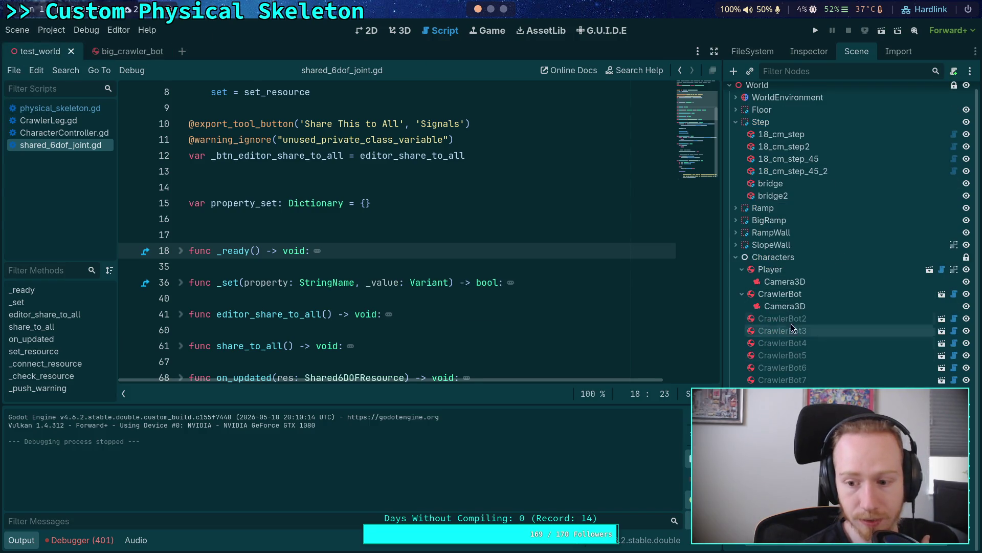
click(753, 51)
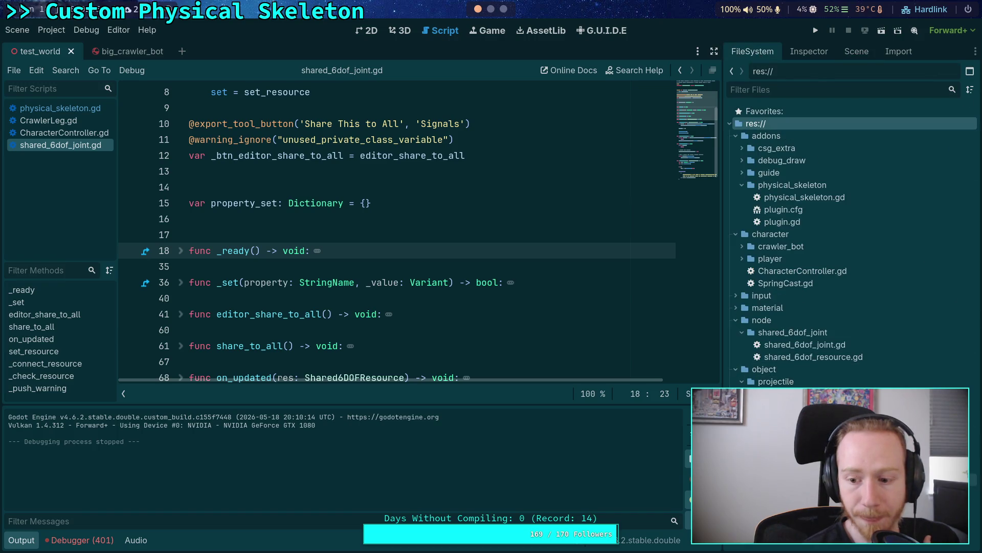
key(Delete)
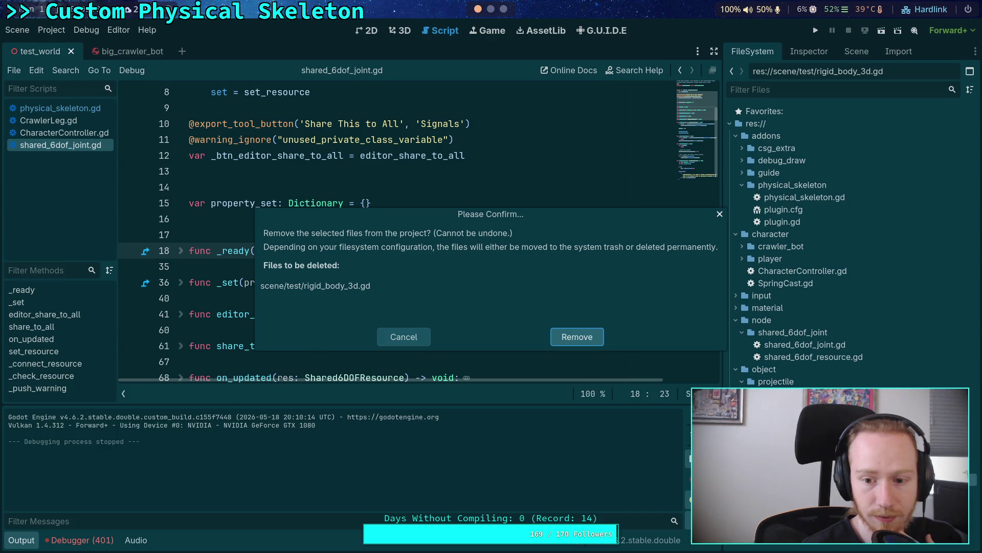
key(Return)
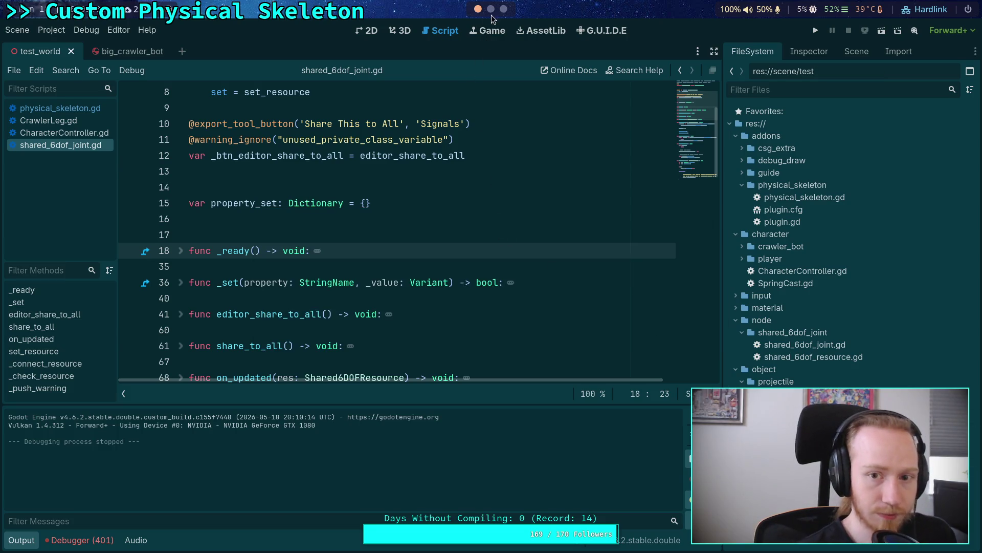
key(super+1)
Restage everything with git add ., review the staged diff, and check git status.
text(git add .)
key(Return)
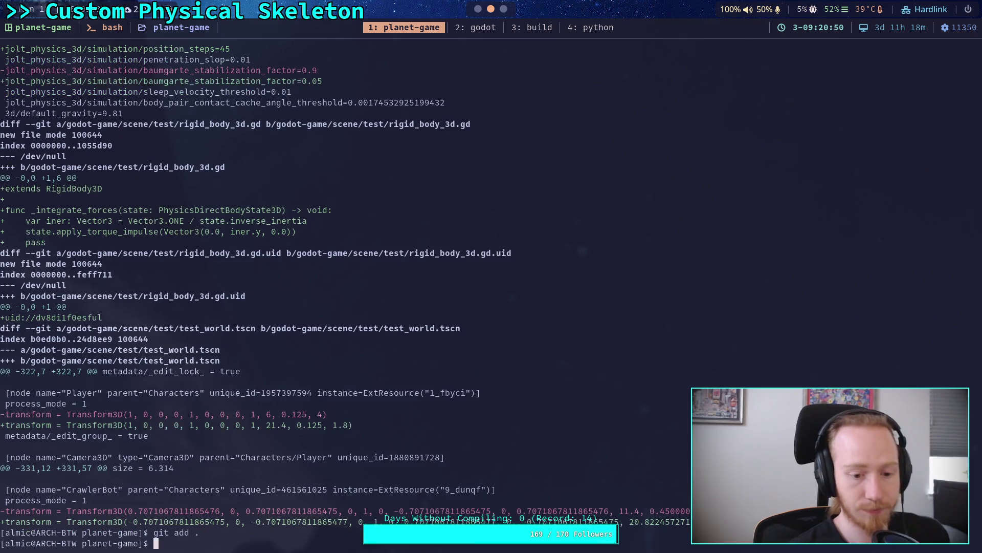
text(git diff --staged)
key(Return)
scroll(491, 286, down, 20)
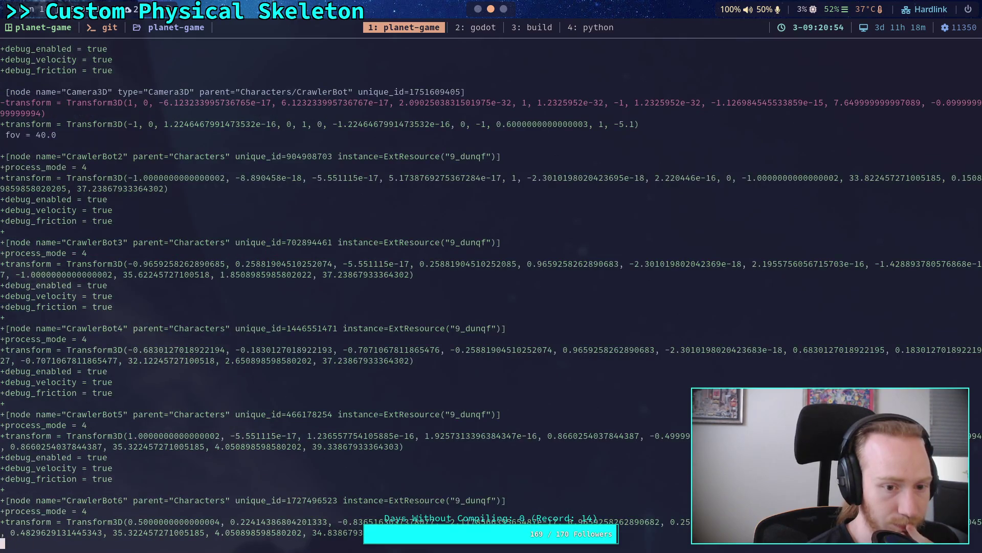
scroll(491, 286, down, 15)
text(q)
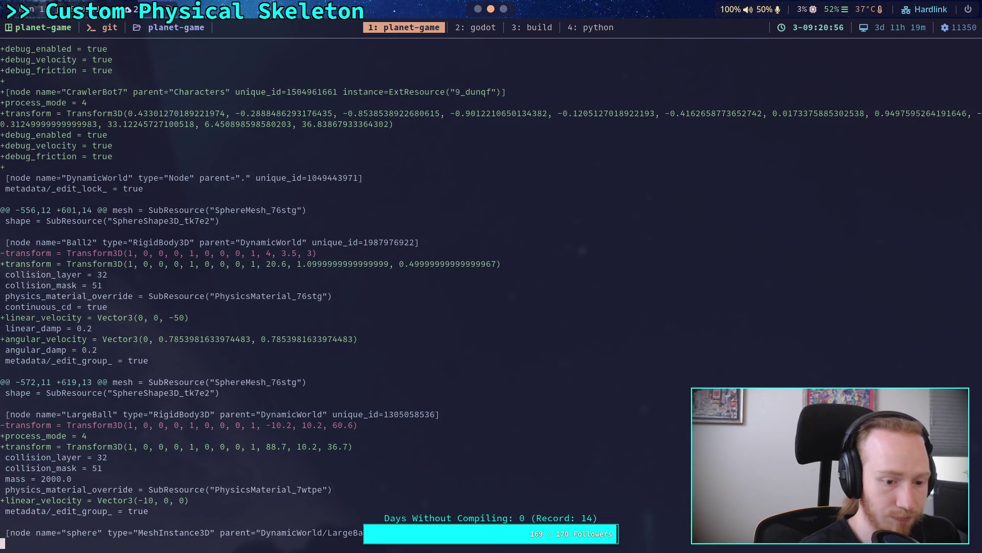
text(git status)
key(Return)
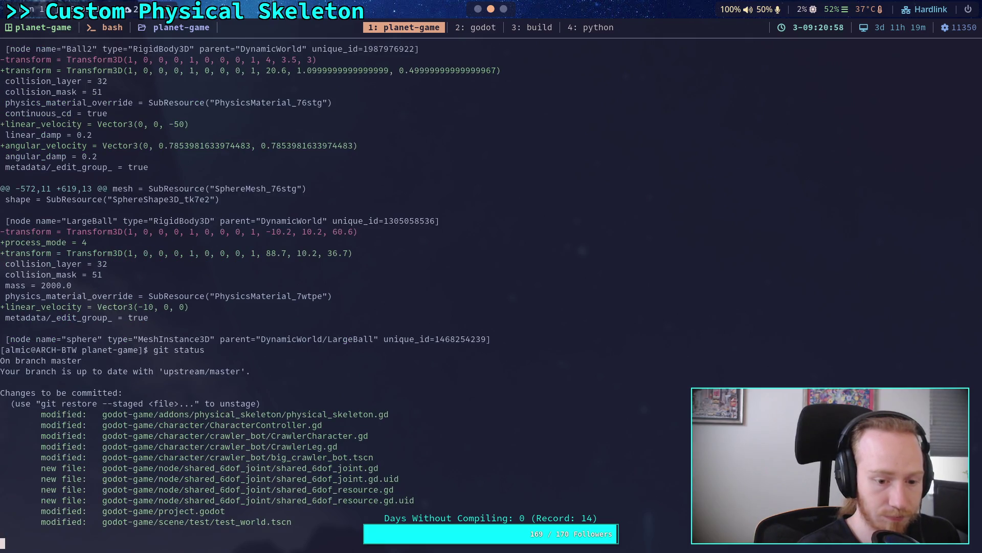
Start git commit with the summary 'Work on physical skeleton, testing sim steps'.
text(git commit)
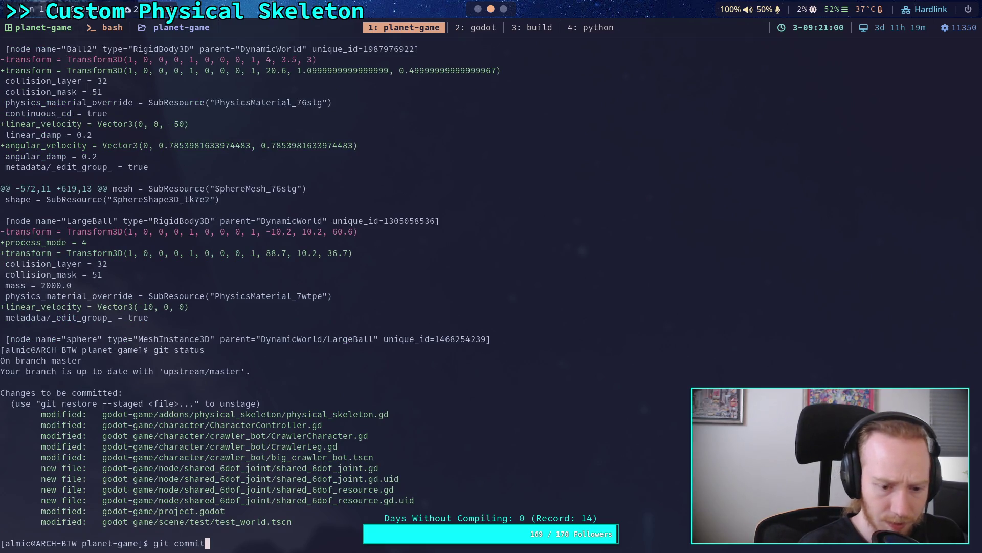
key(Return)
text(Work )
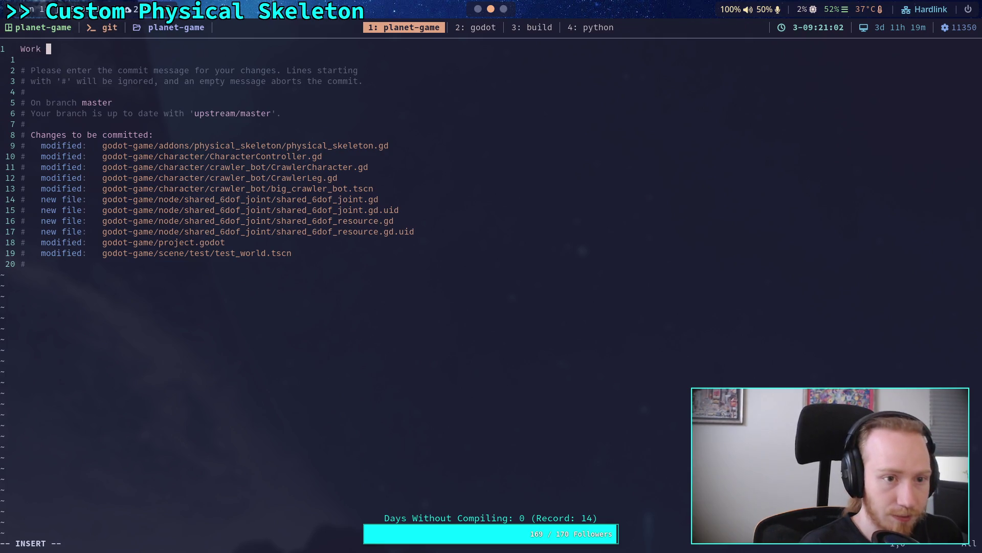
text(on physical skelot)
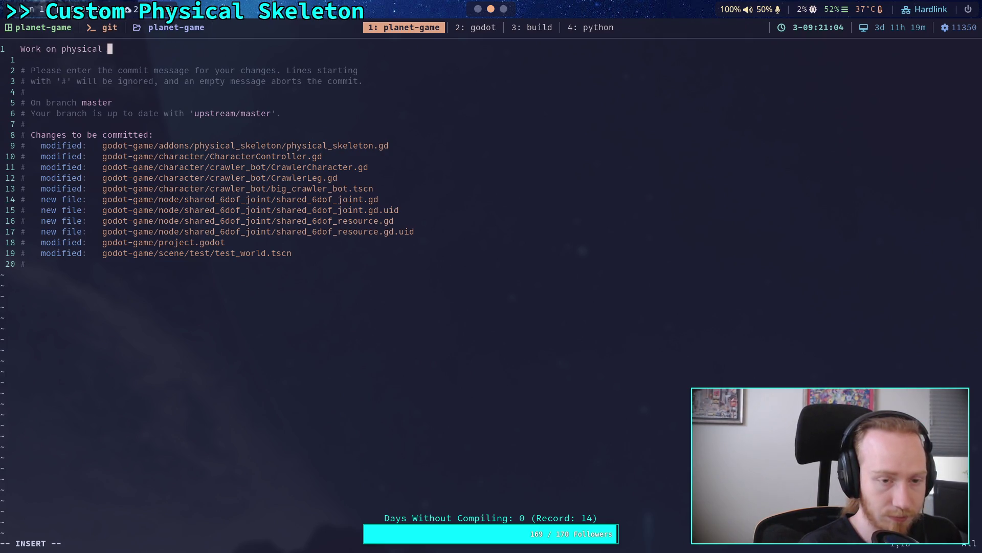
key(BackSpace)
key(BackSpace)
text(eton)
text(, t)
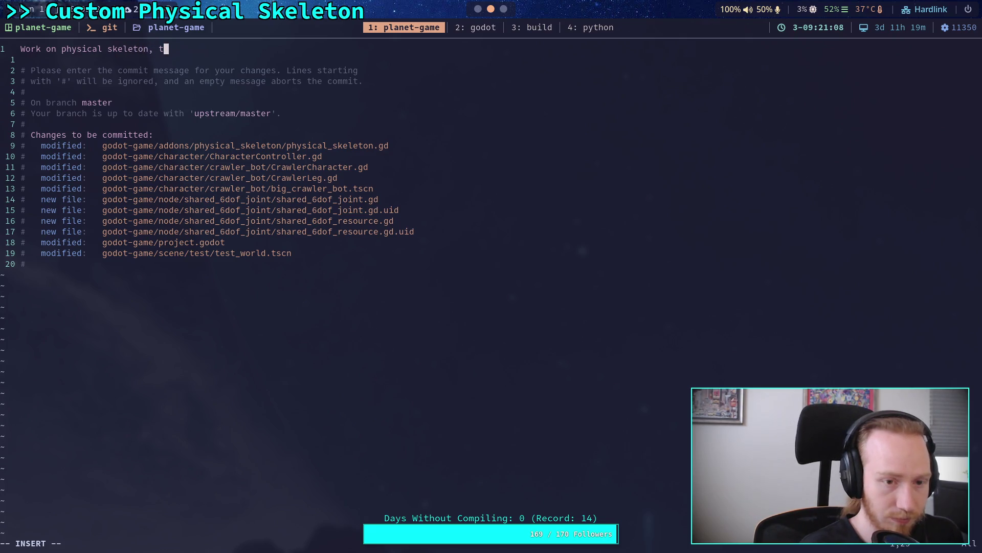
text(esting steps)
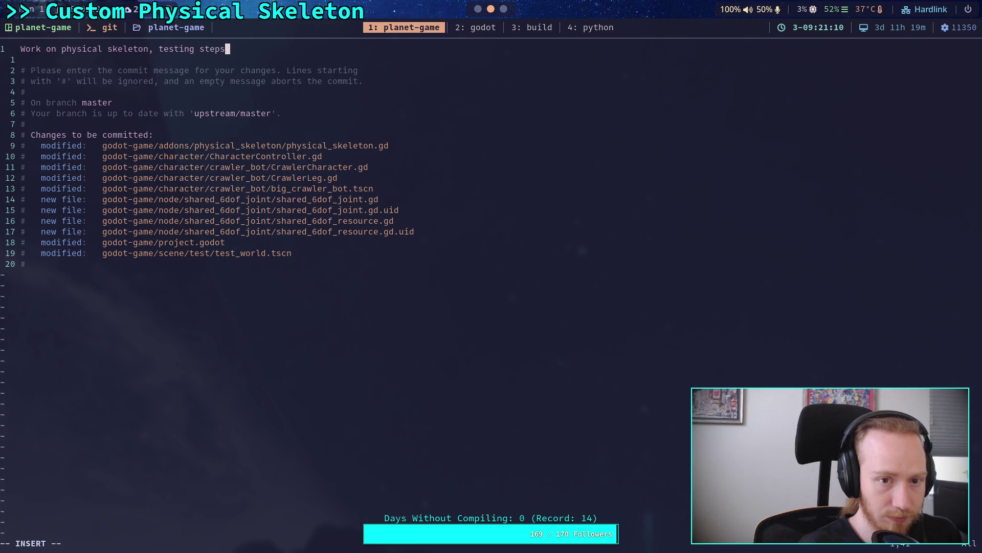
key(Left)
key(Left)
key(Left)
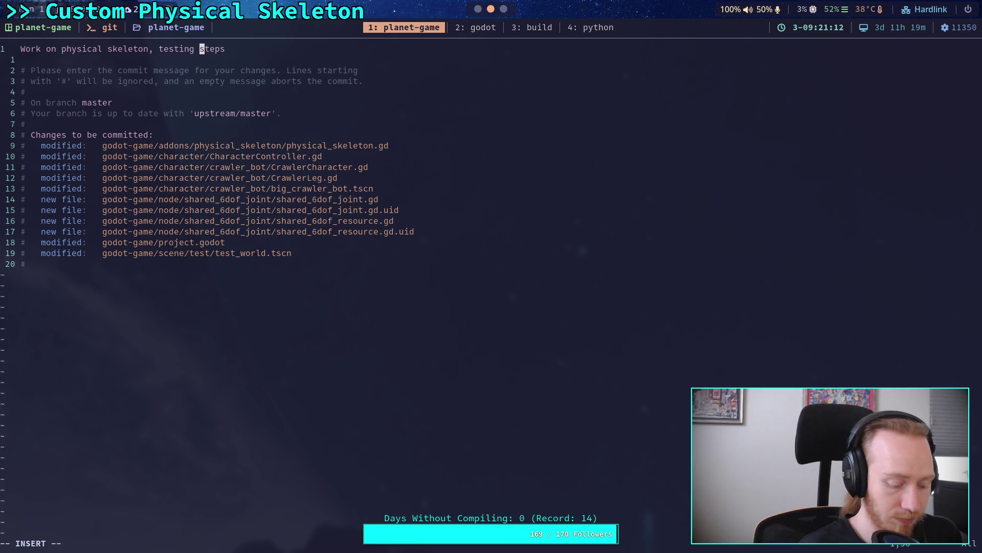
text(simulation)
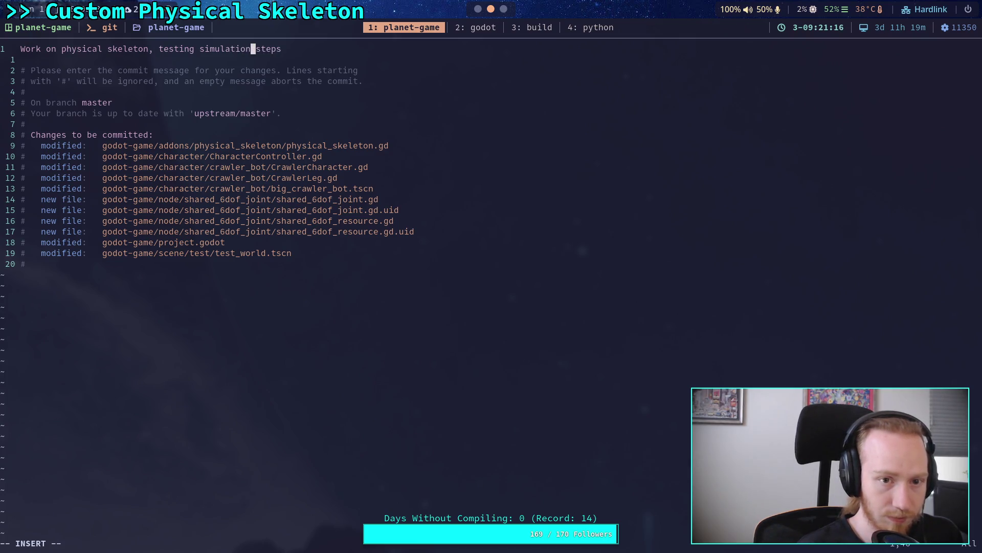
key(BackSpace)
key(BackSpace)
key(BackSpace)
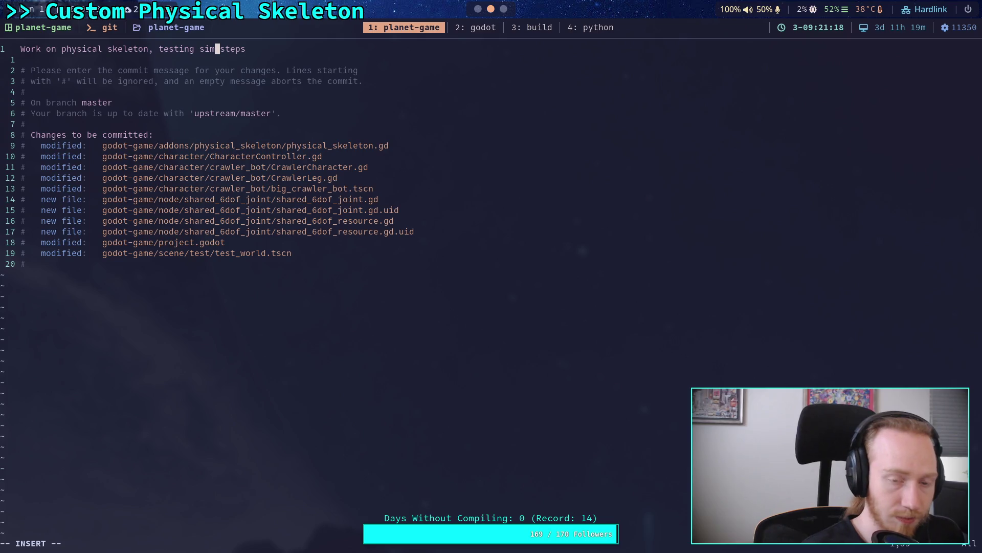
key(Down)
key(Return)
key(Return)
Add the bullet '- Put together 3 joints per crawler leg for stability testing'.
key(Up)
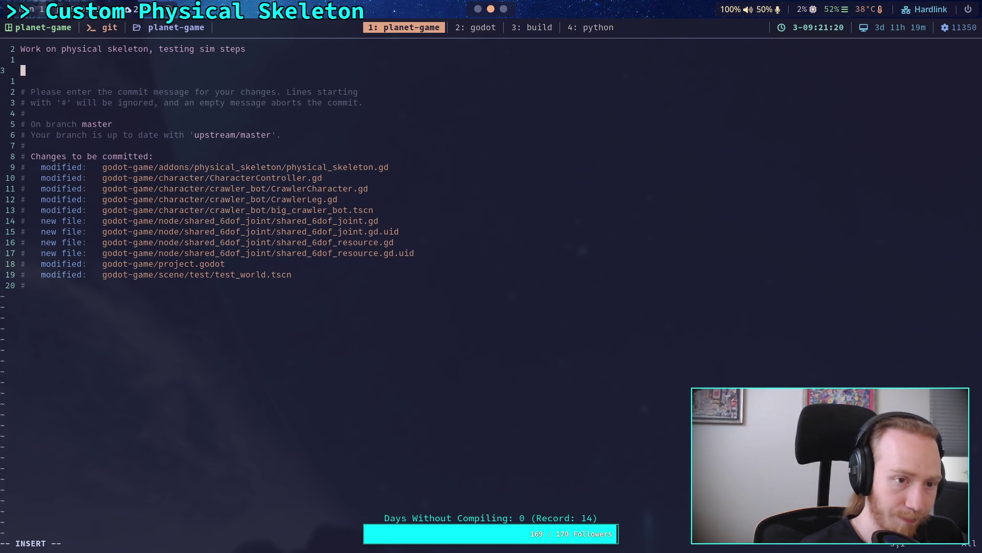
text(- )
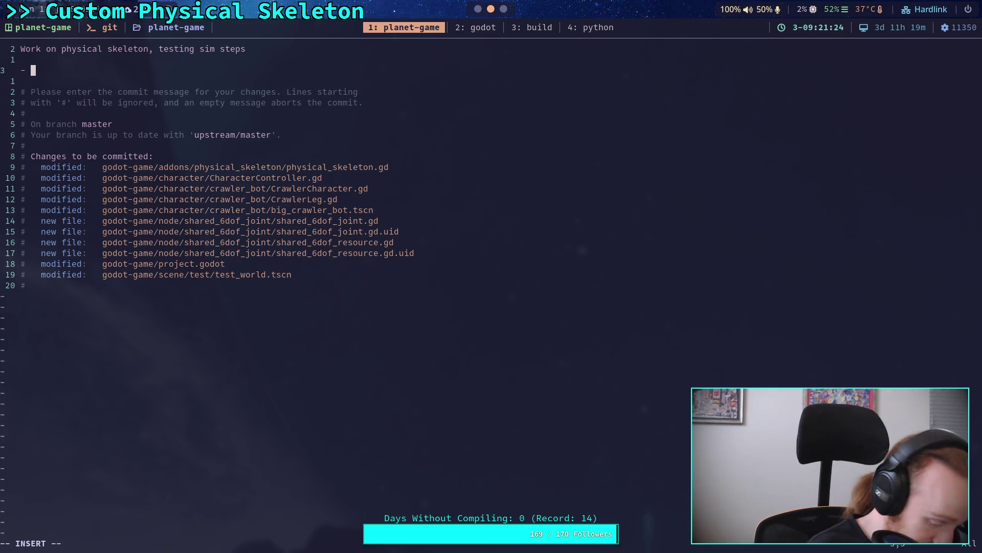
text(Put to)
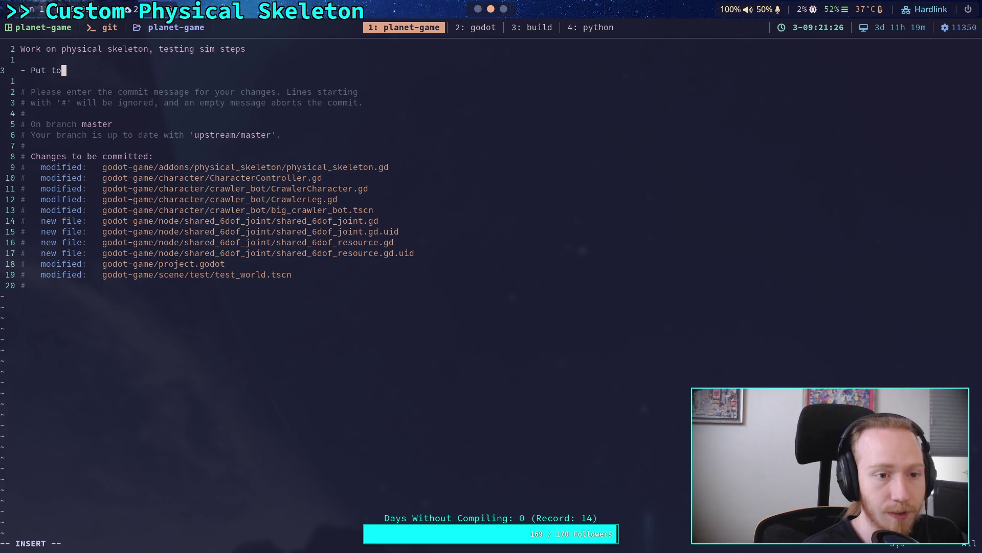
text(gether)
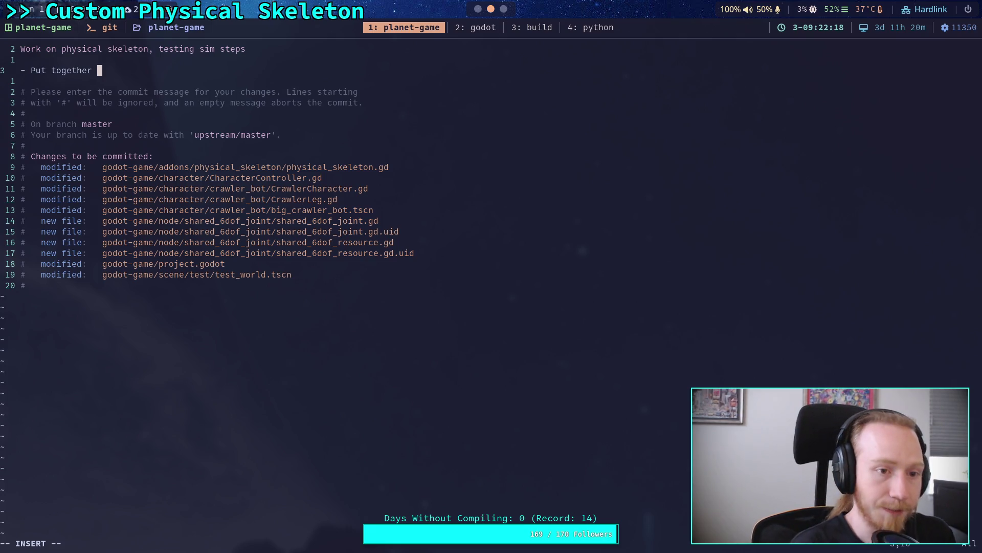
text(more of the)
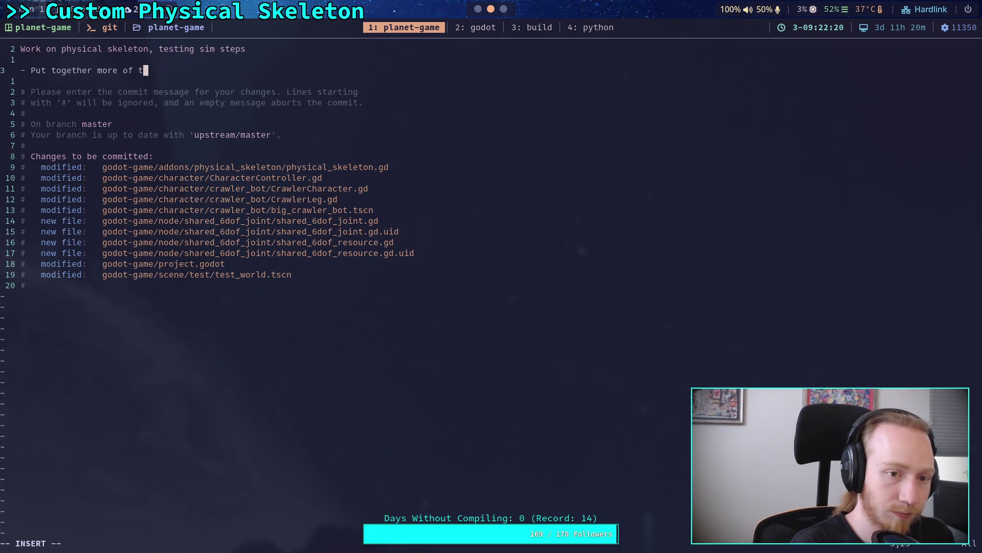
key(BackSpace)
key(BackSpace)
key(BackSpace)
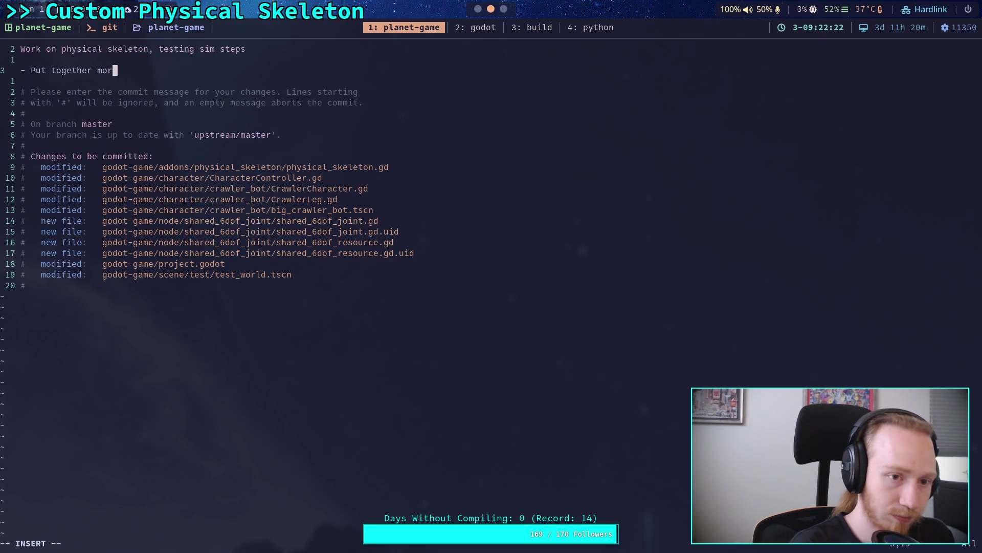
text(3 joi)
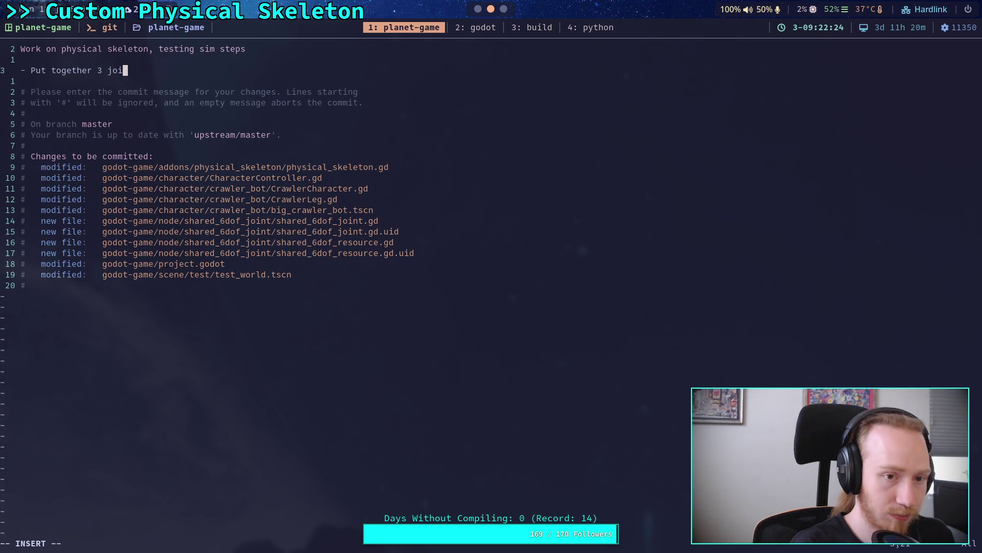
text(nts per cra)
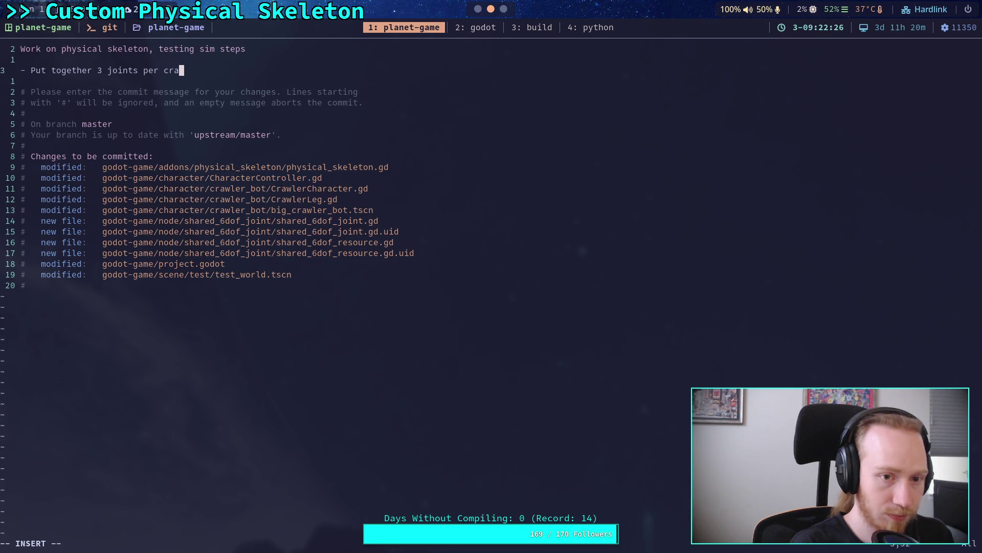
text(wler leg f)
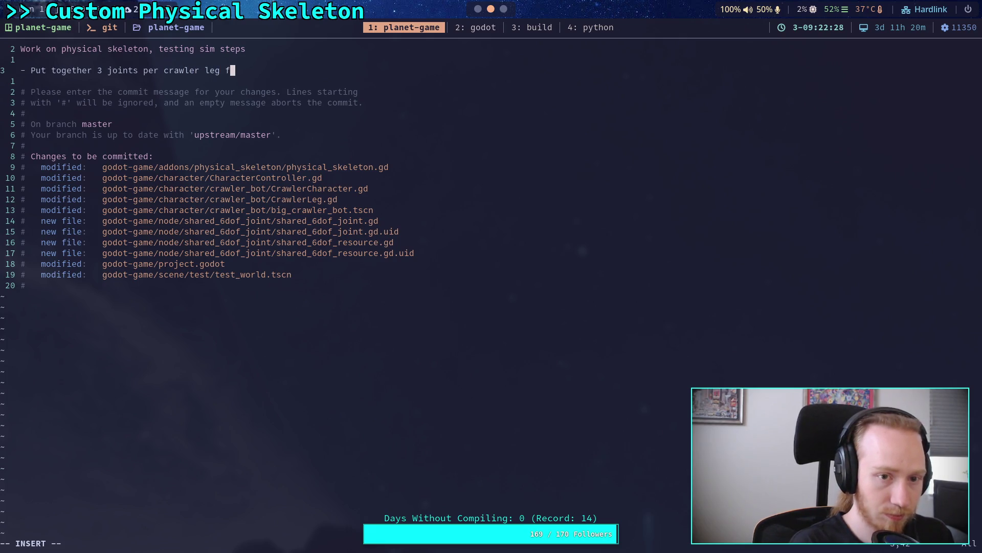
text(or stability)
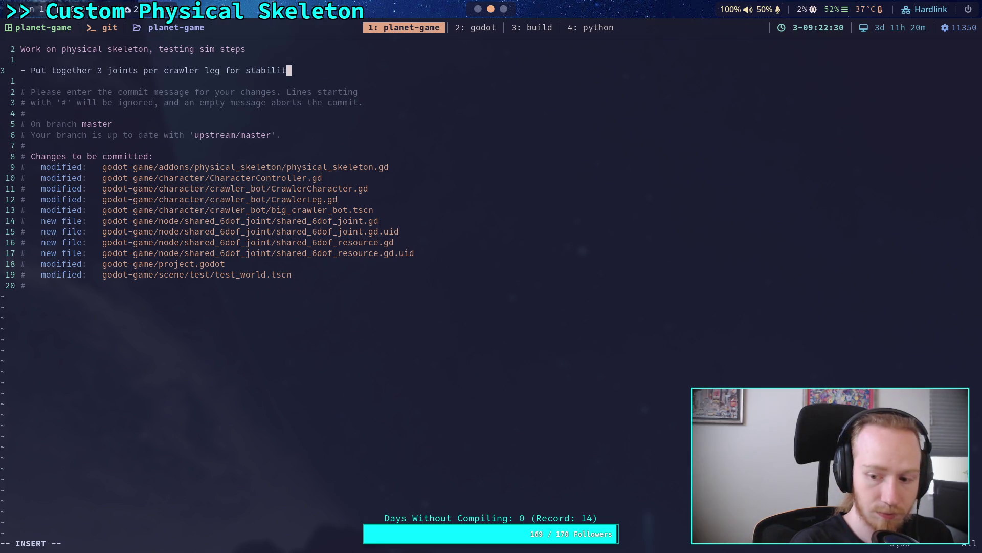
key(BackSpace)
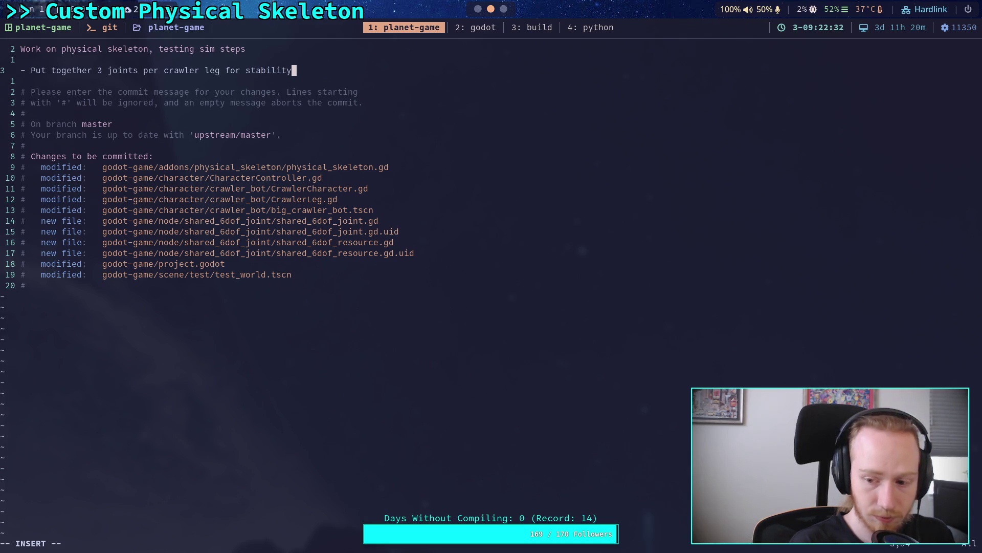
key(Return)
text(testing)
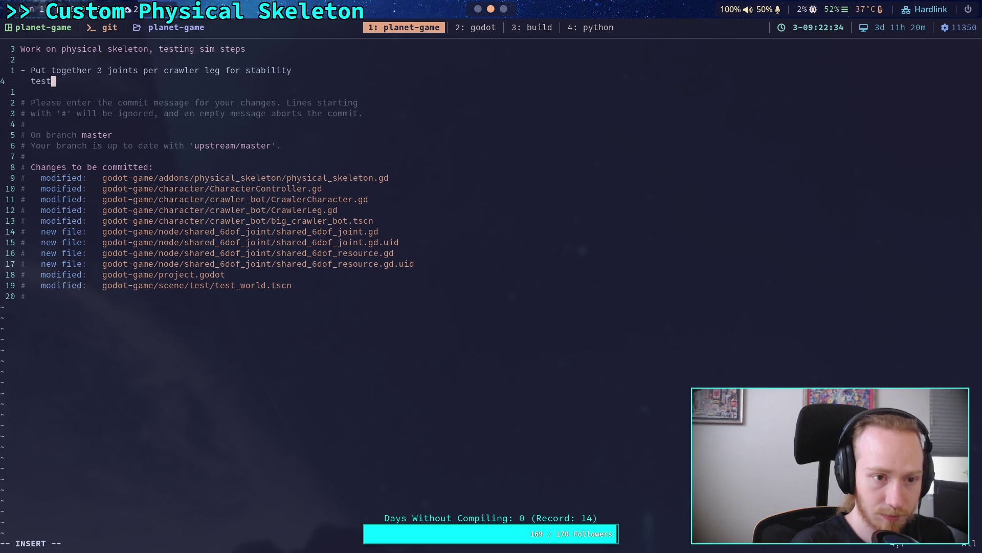
key(Return)
Add the bullet '- New shared 6dof node which can copy settings to other nodes, reducing work needed to change motor settings'.
text(- )
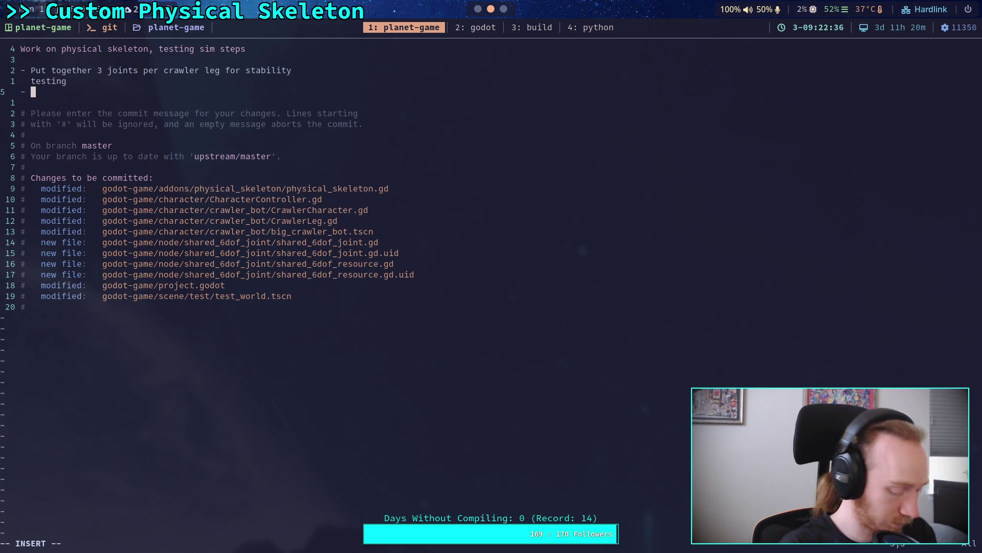
text(New )
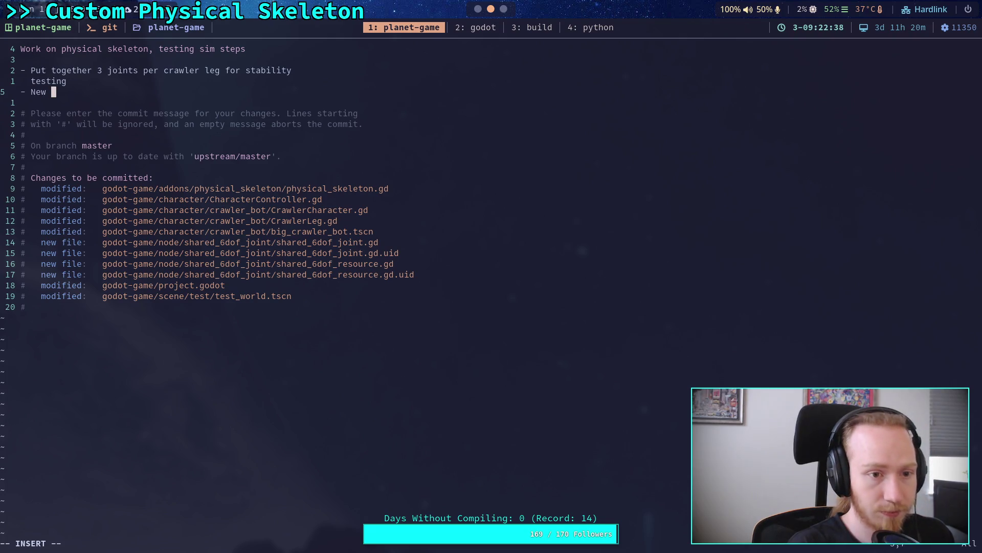
text(shared 7)
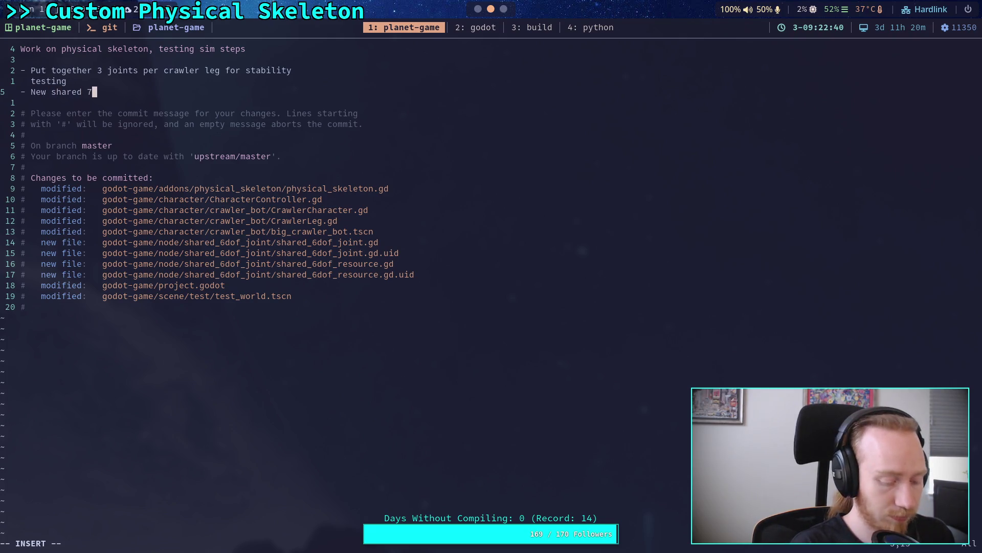
key(BackSpace)
text(6)
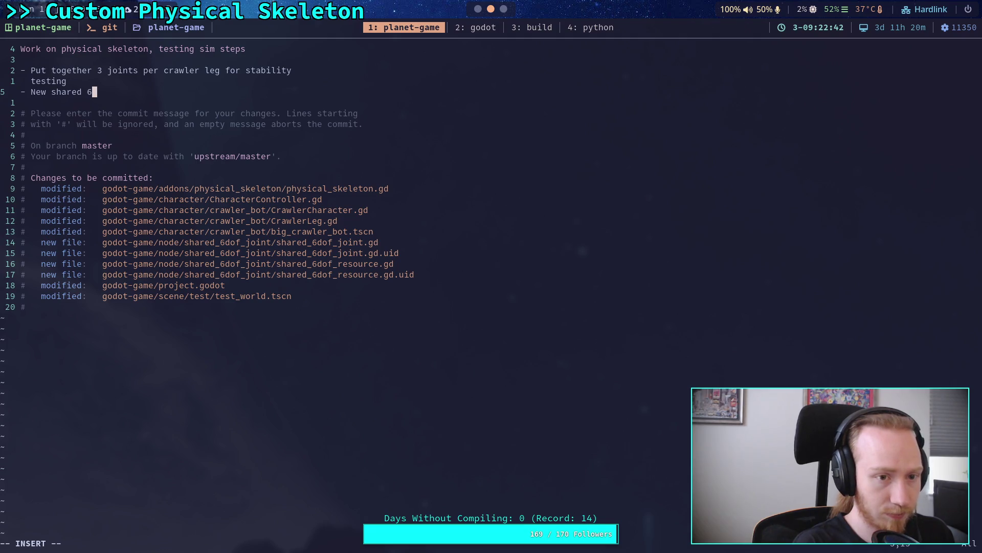
text(doy)
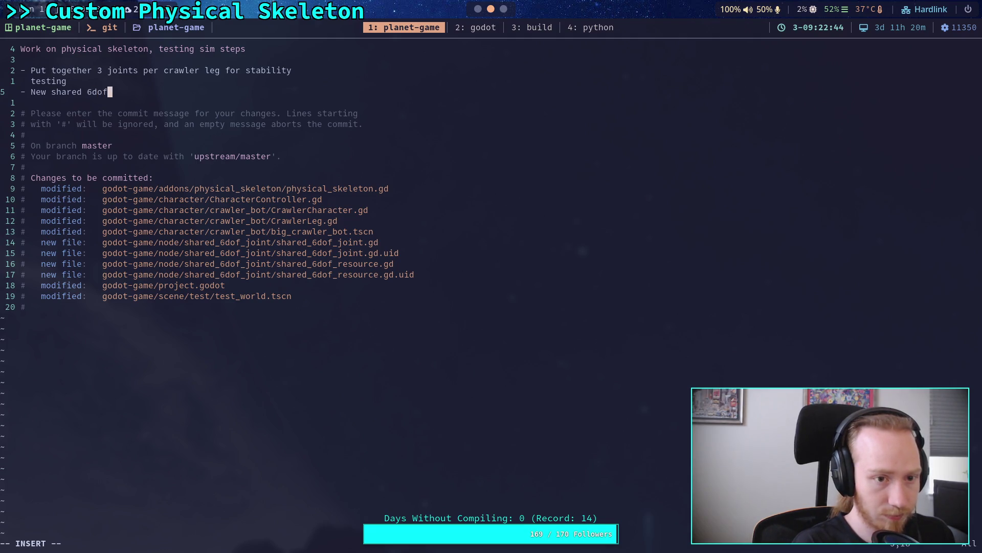
text( node w)
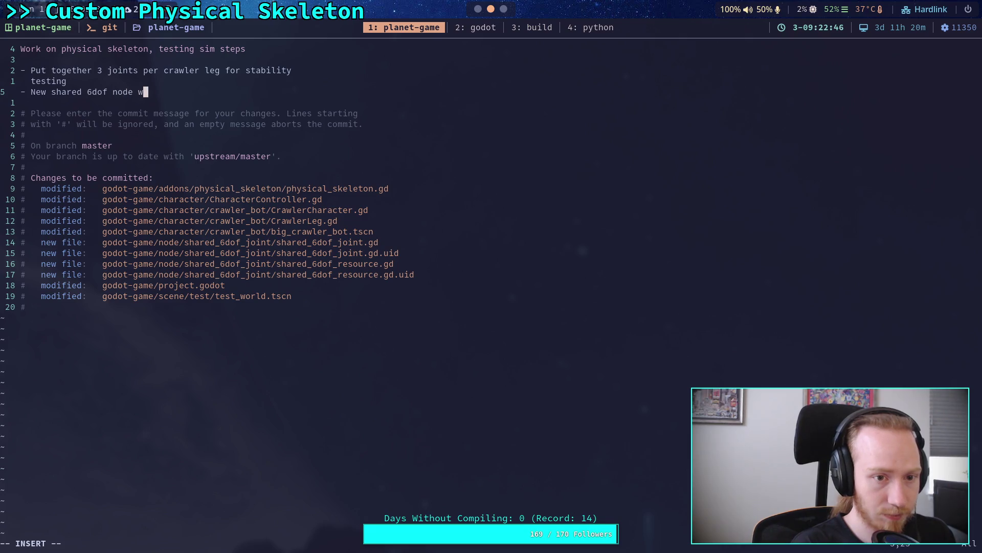
text(hich can )
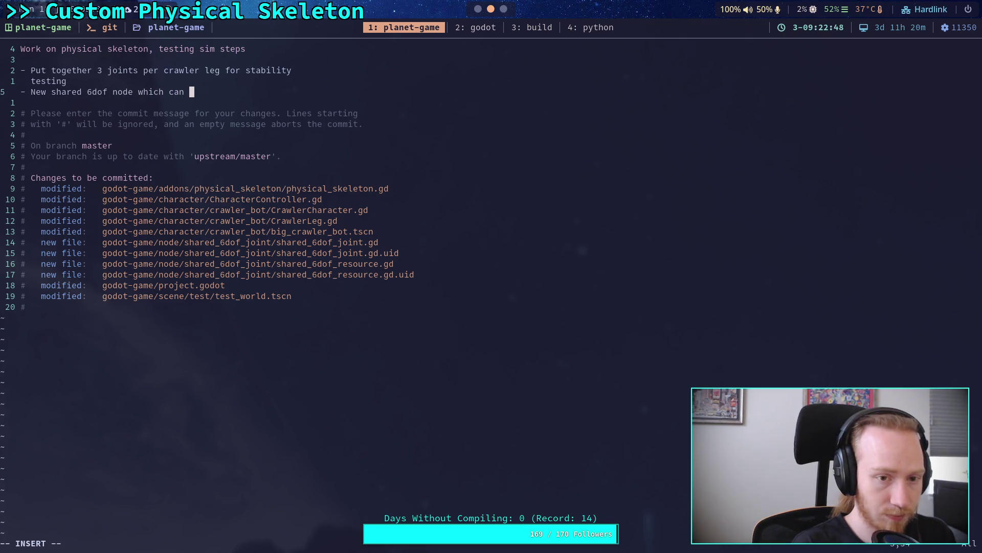
text(copy )
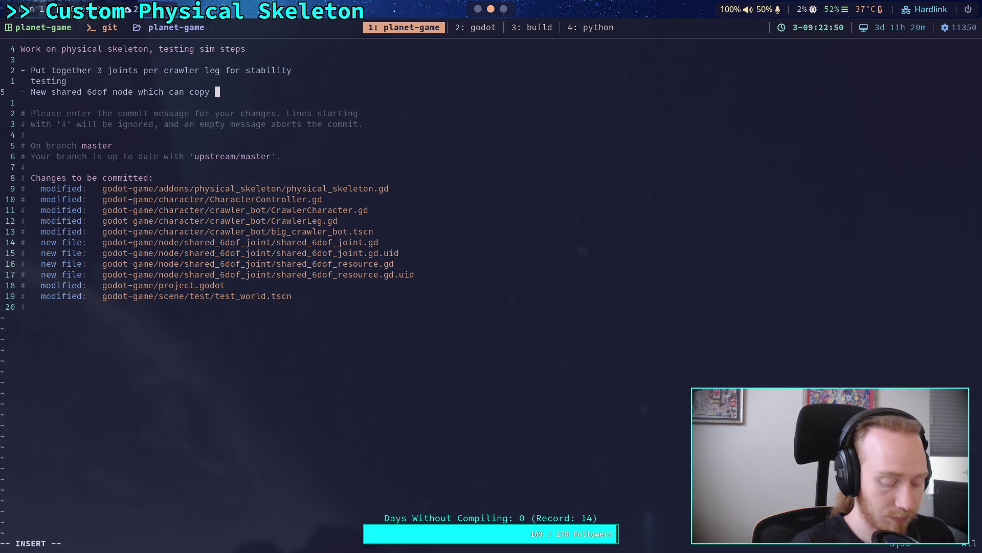
text(settings to sha)
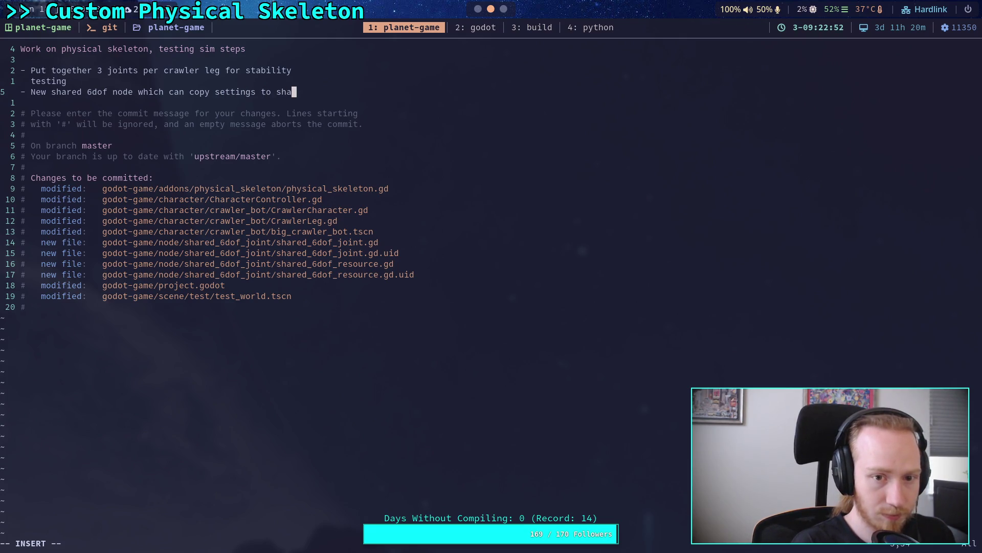
key(BackSpace)
key(BackSpace)
key(BackSpace)
text(other)
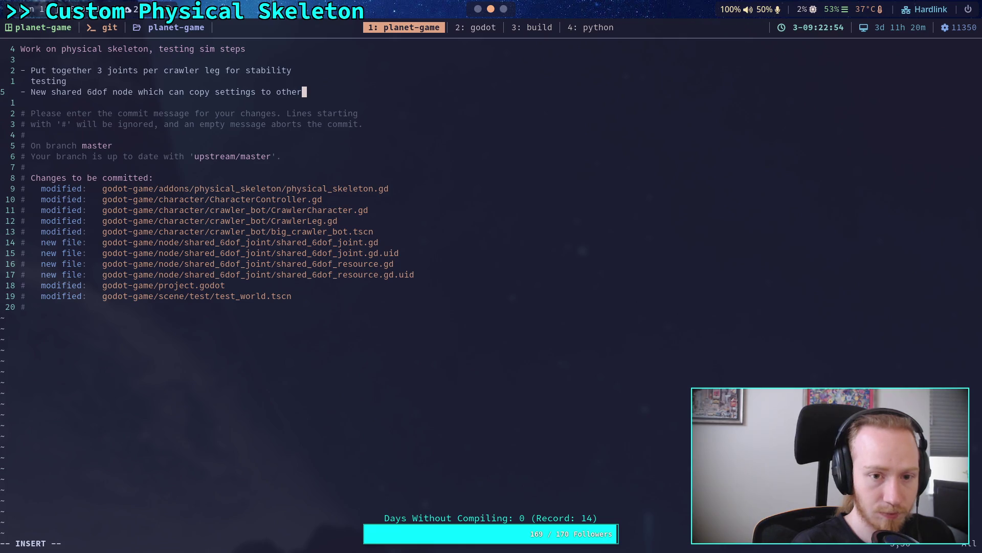
key(Return)
text(ne)
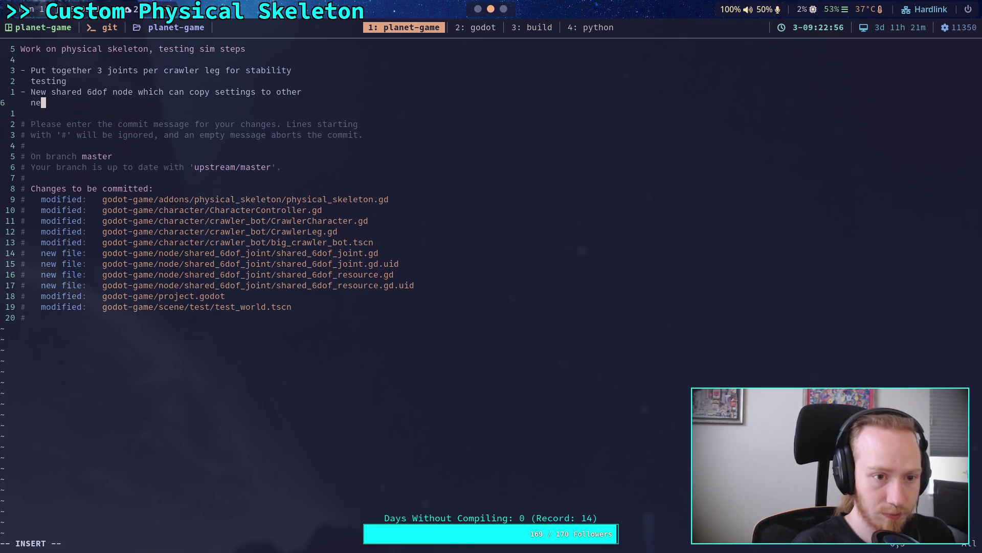
key(BackSpace)
text(odes, reduc)
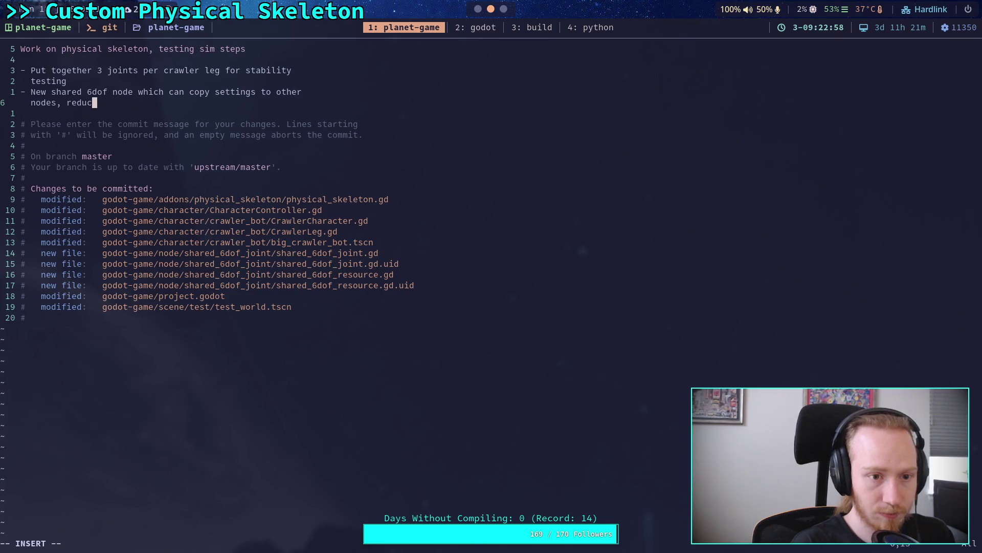
text(ing work n)
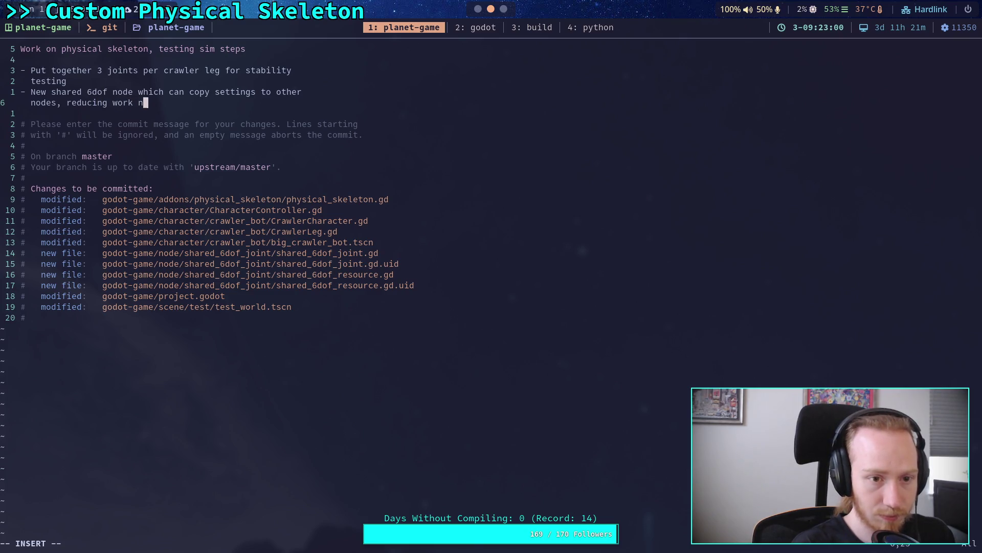
text(eeded )
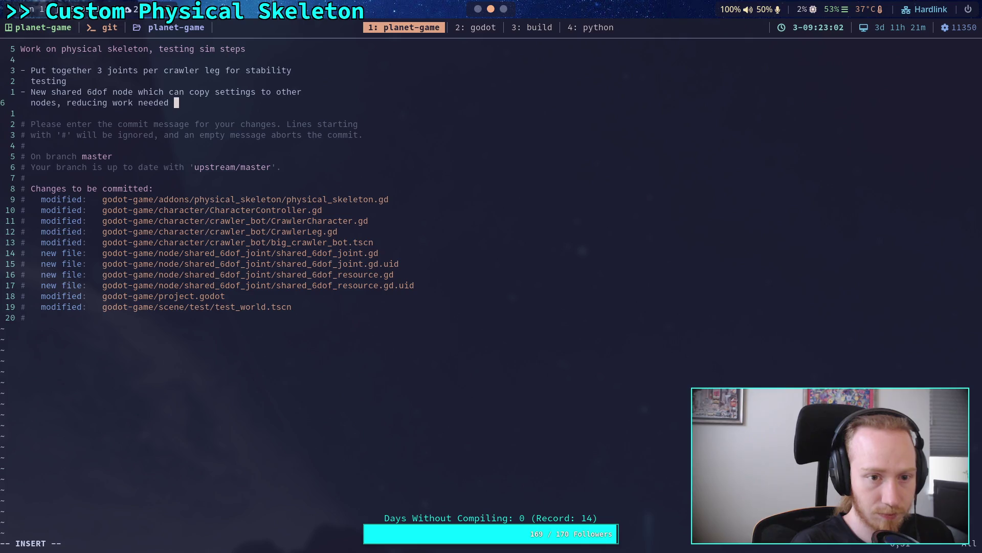
text(to change )
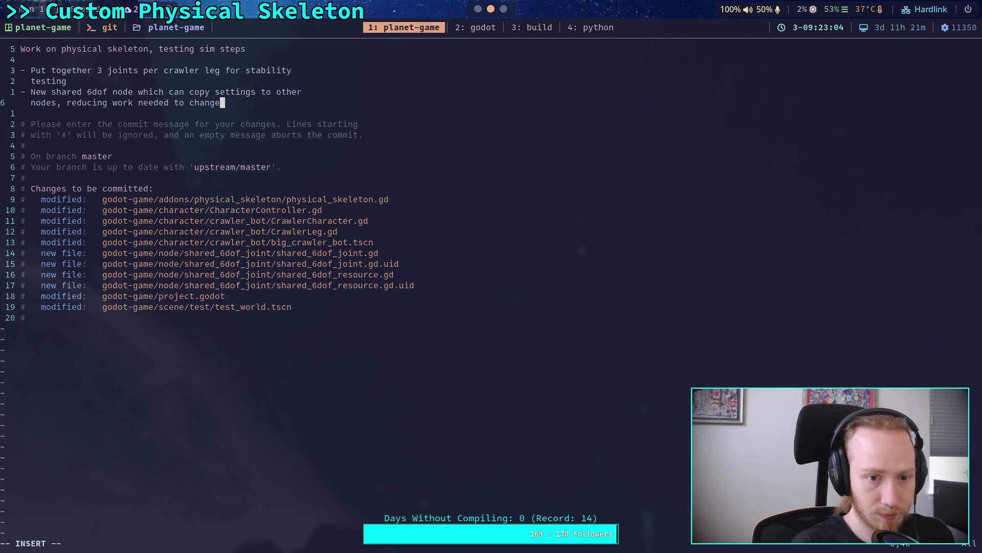
text(moter)
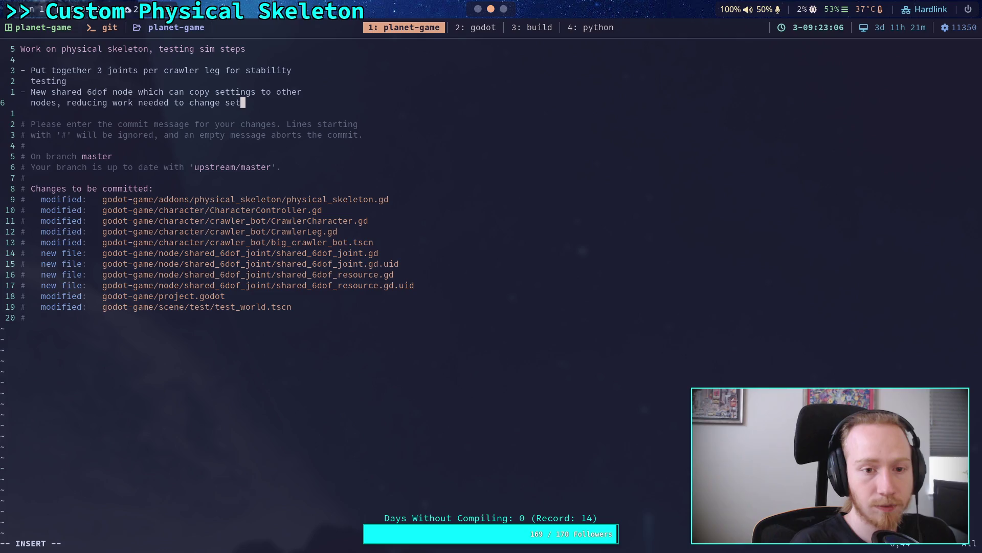
key(BackSpace)
key(BackSpace)
key(BackSpace)
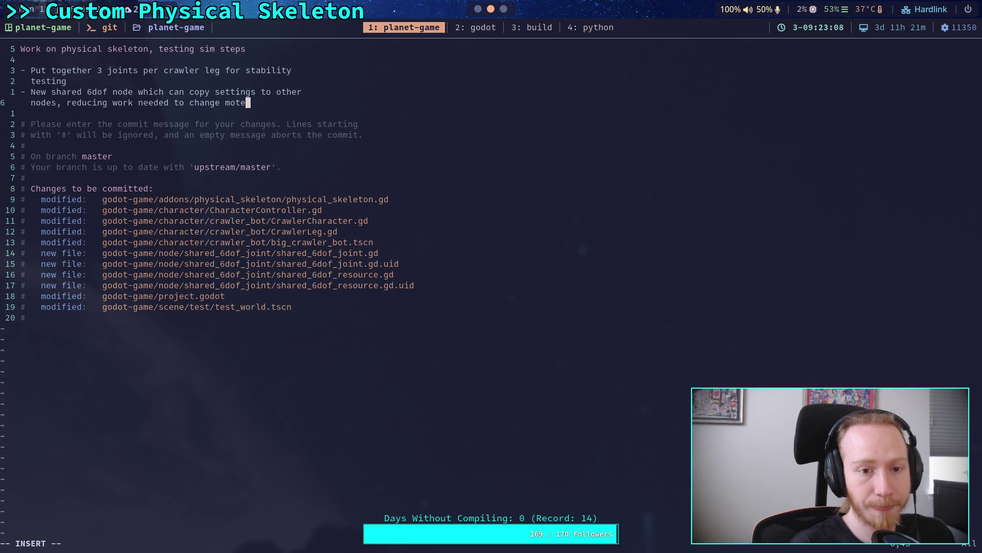
text(or settings)
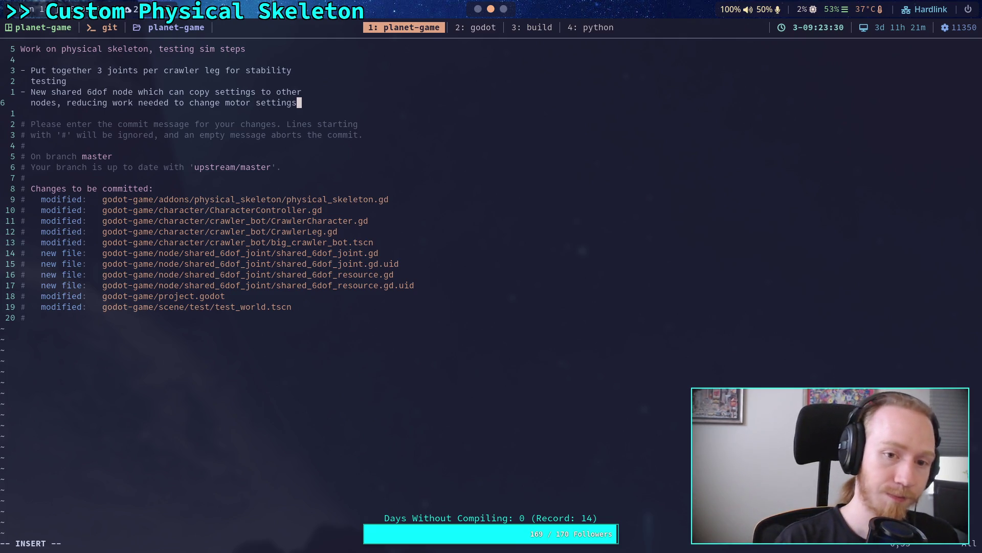
key(Return)
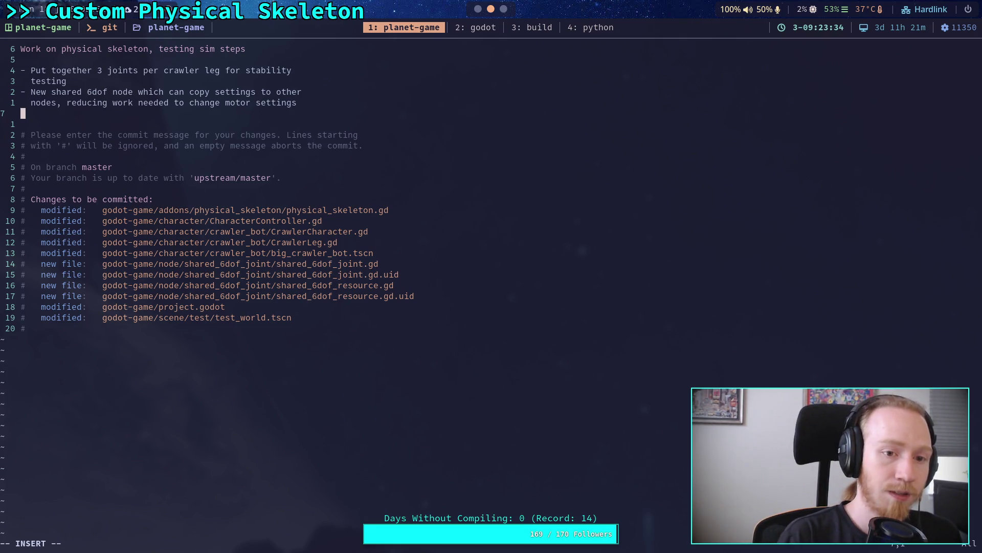
text(-)
Reword the 6dof bullet to end with 'effort needed to test changes'.
key(BackSpace)
key(BackSpace)
key(BackSpace)
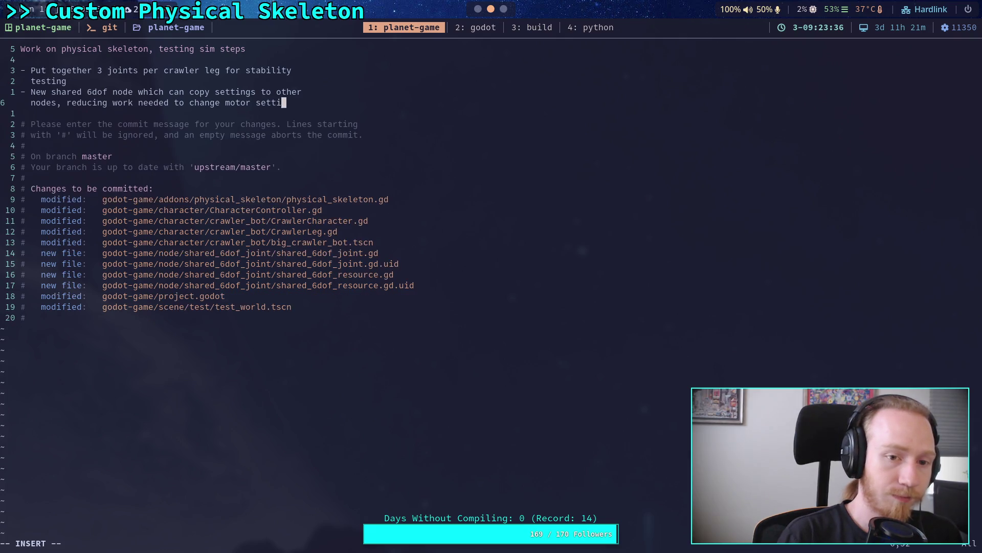
key(BackSpace)
text(joint )
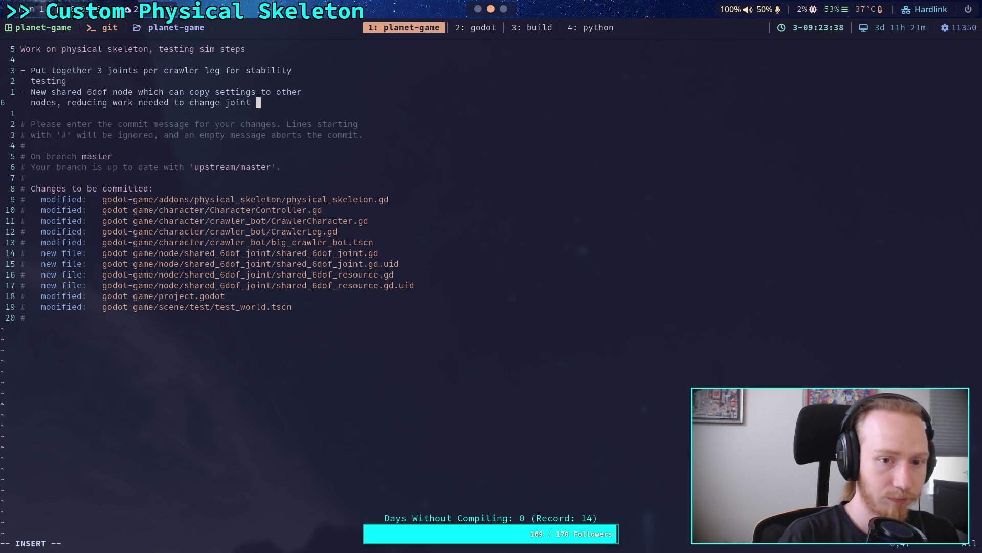
text(settings)
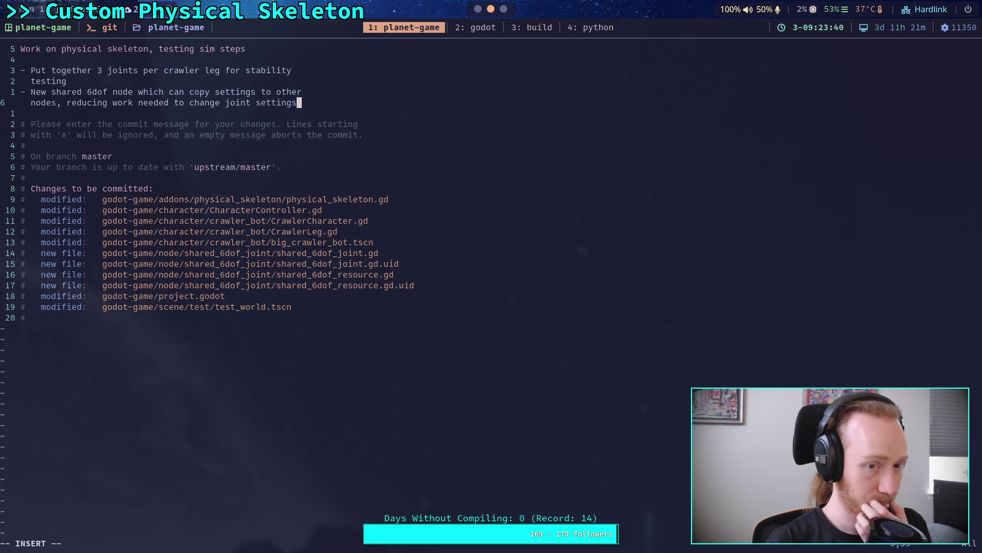
key(Return)
key(BackSpace)
key(BackSpace)
key(BackSpace)
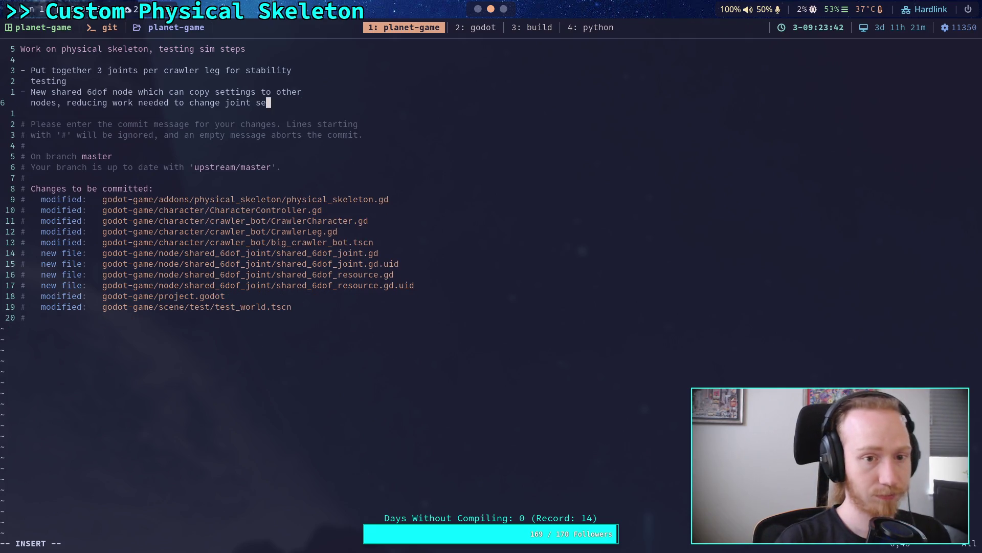
key(BackSpace)
key(BackSpace)
key(BackSpace)
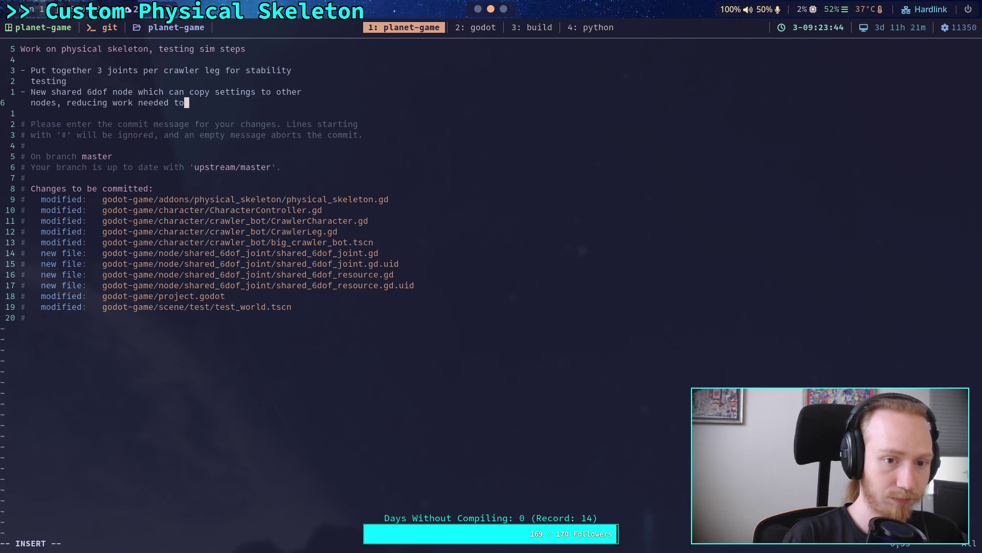
key(BackSpace)
key(BackSpace)
key(BackSpace)
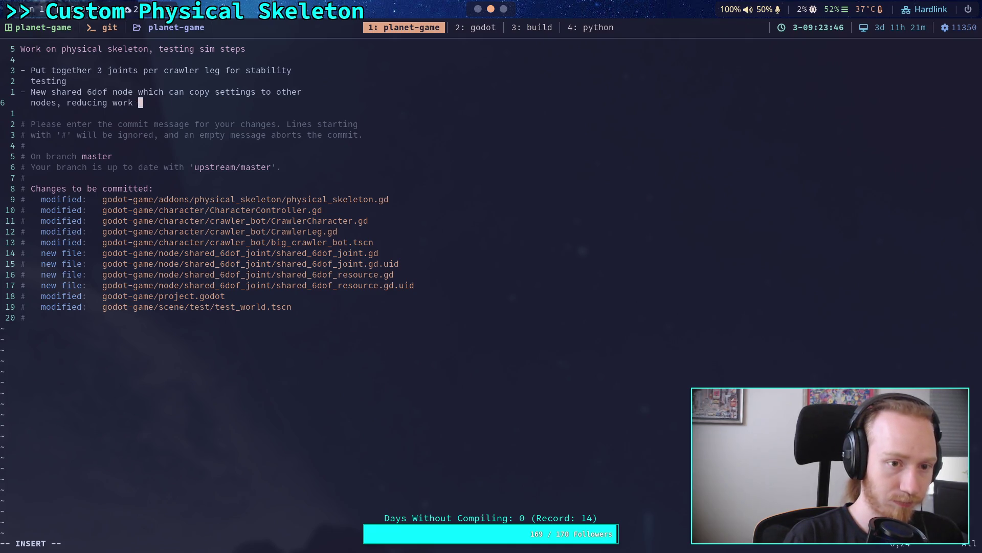
text(effo)
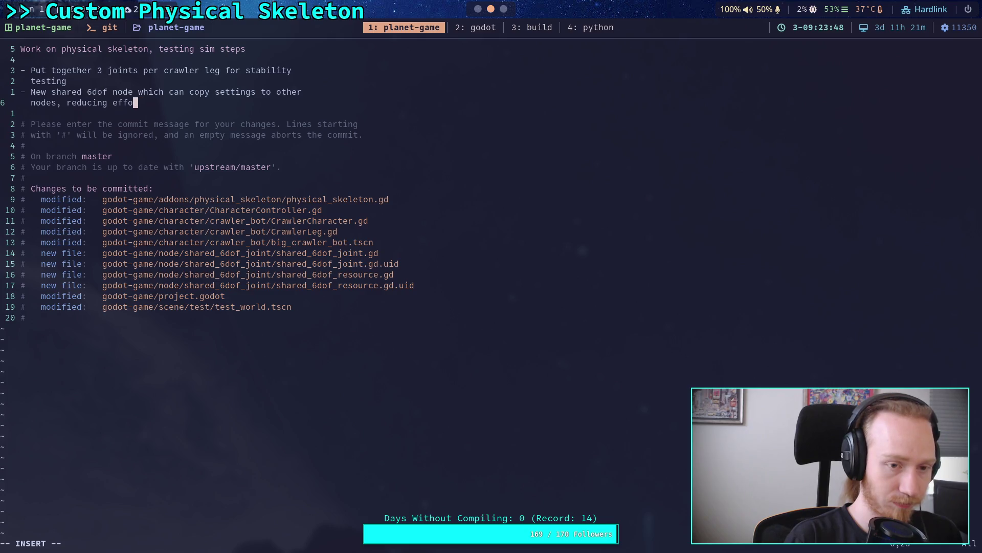
text(rt needed to t)
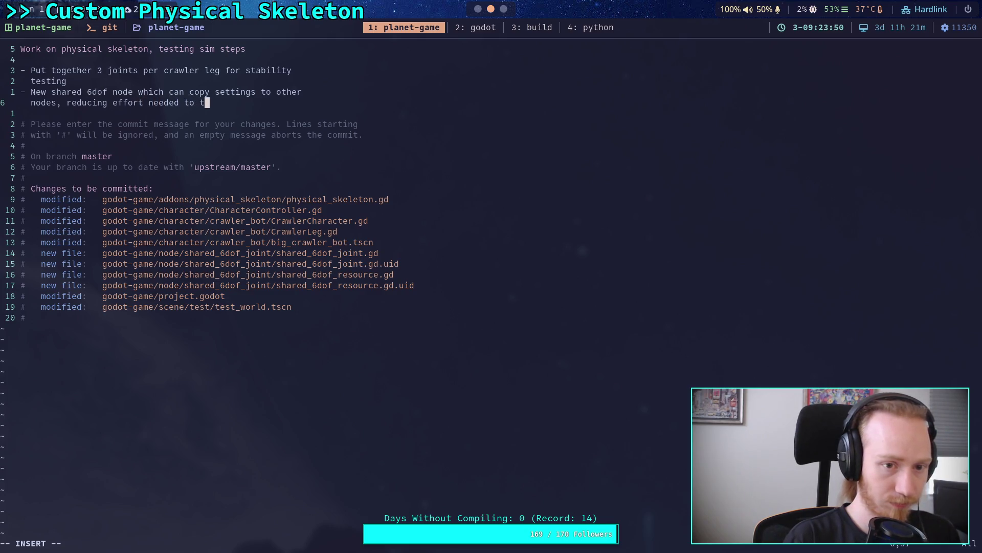
text(est changes)
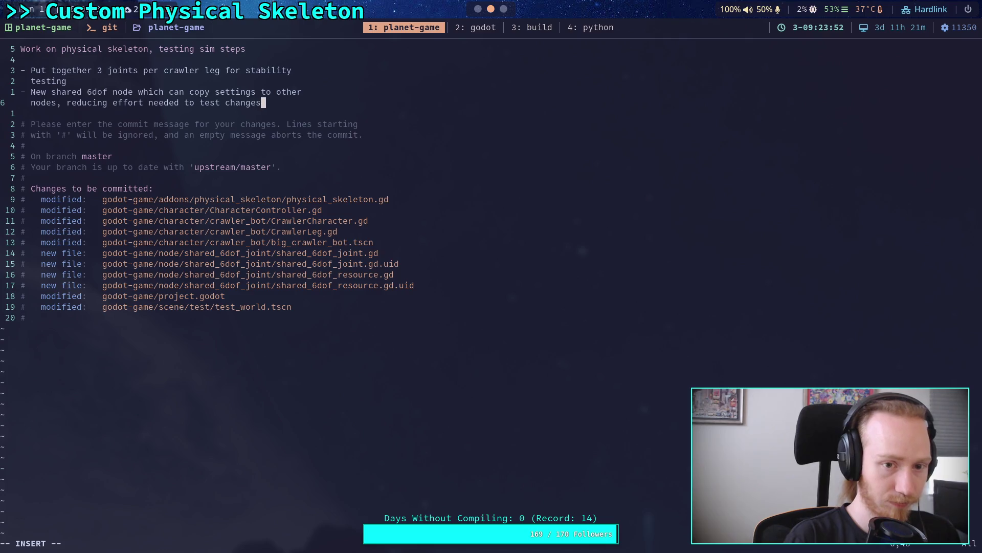
Add a wrapped bullet: 'Greatly increased velocity and position steps for stability, needs more refinement. Ideally under 20'.
key(Return)
text(- )
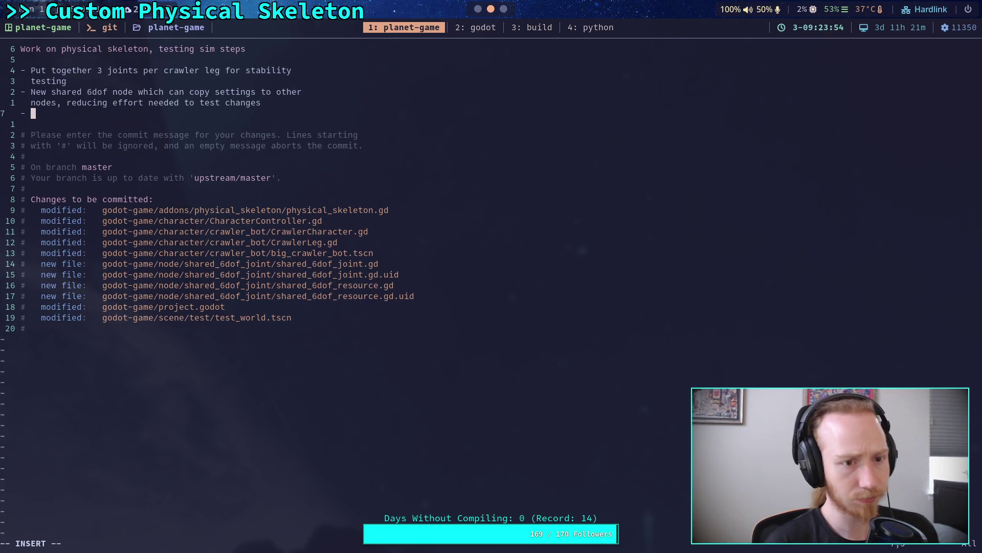
text(Great)
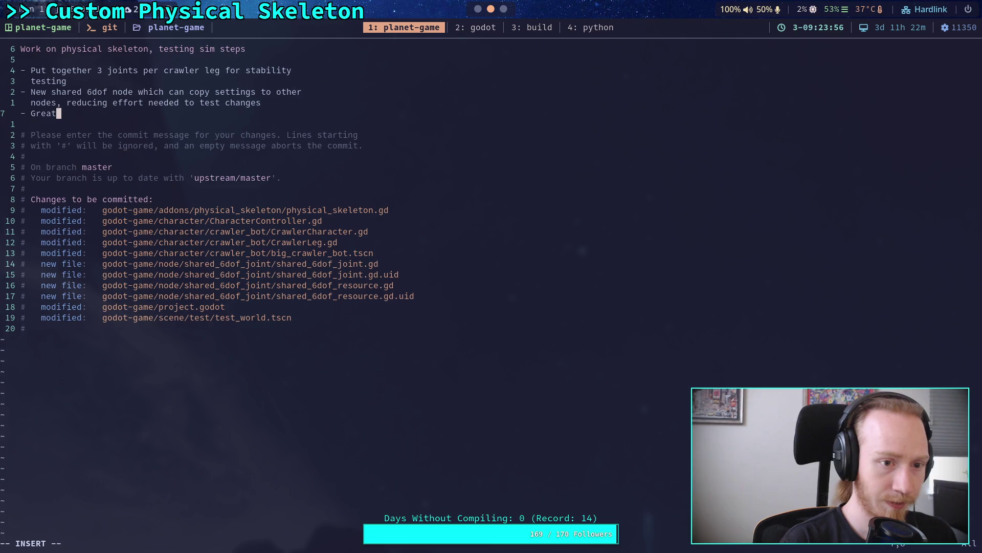
text(ly inc)
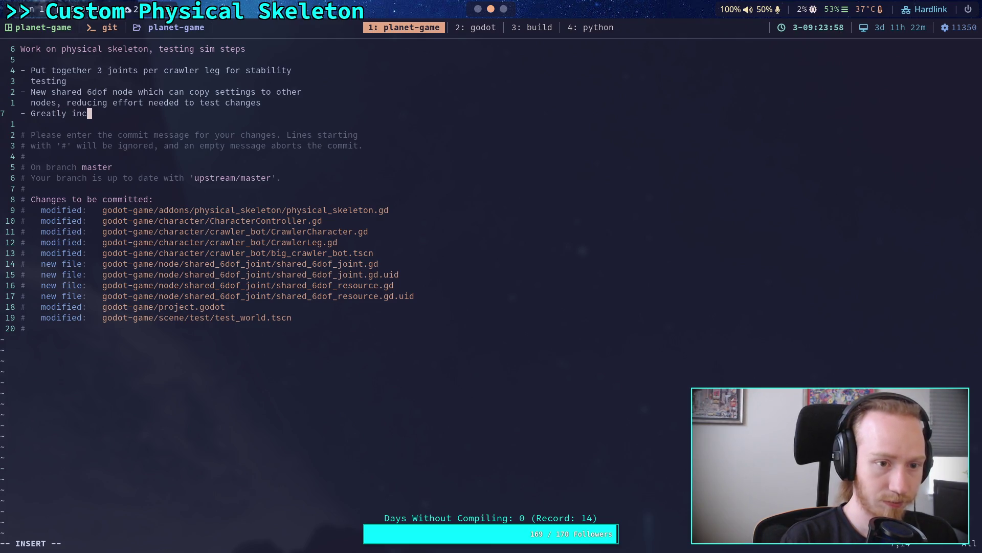
text(reased v)
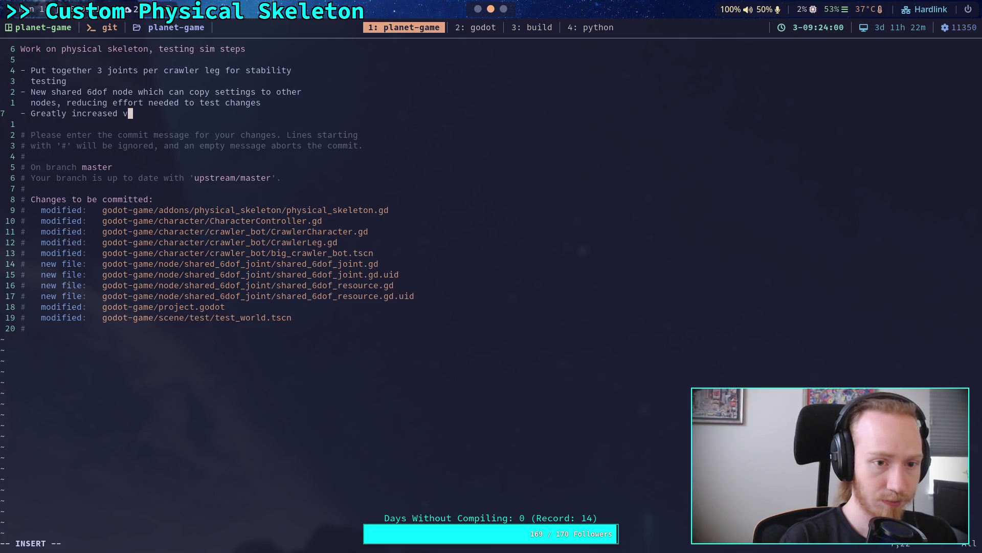
text(elocity and position steps o)
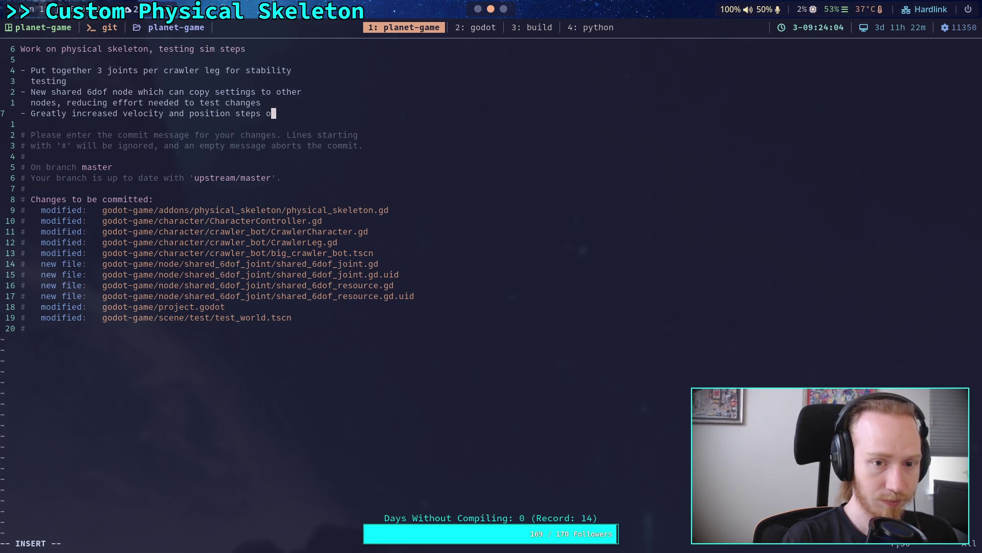
key(BackSpace)
text(for)
key(Return)
text(stability)
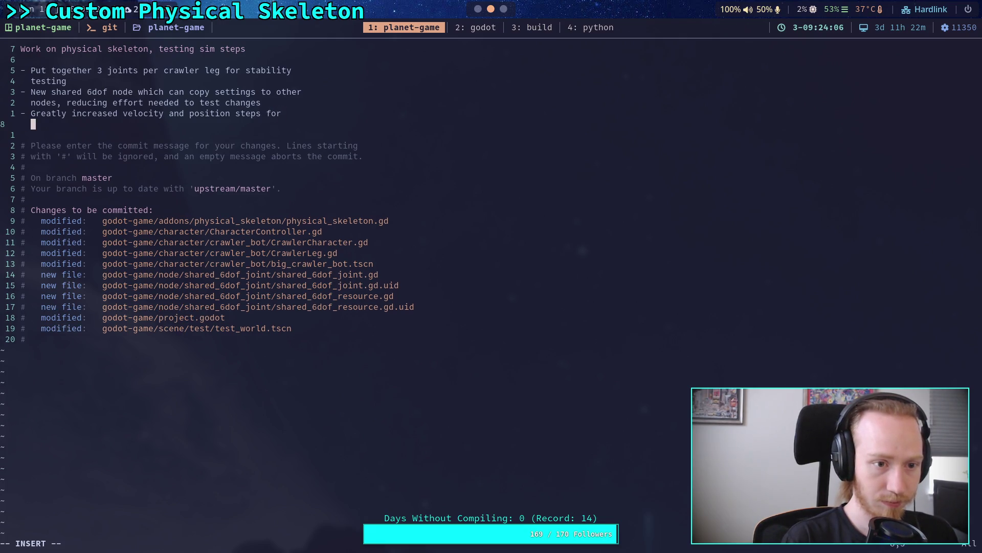
text(, )
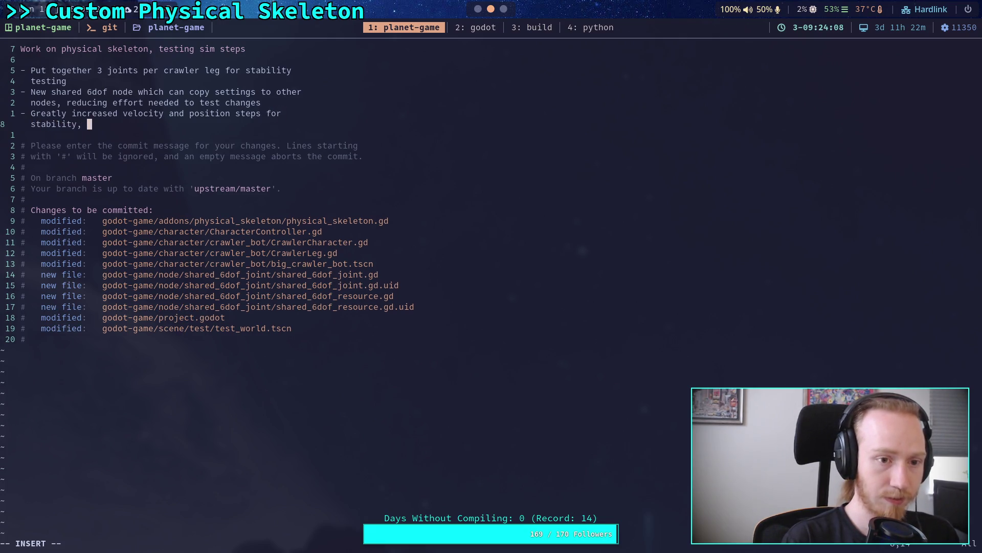
text(needs more re)
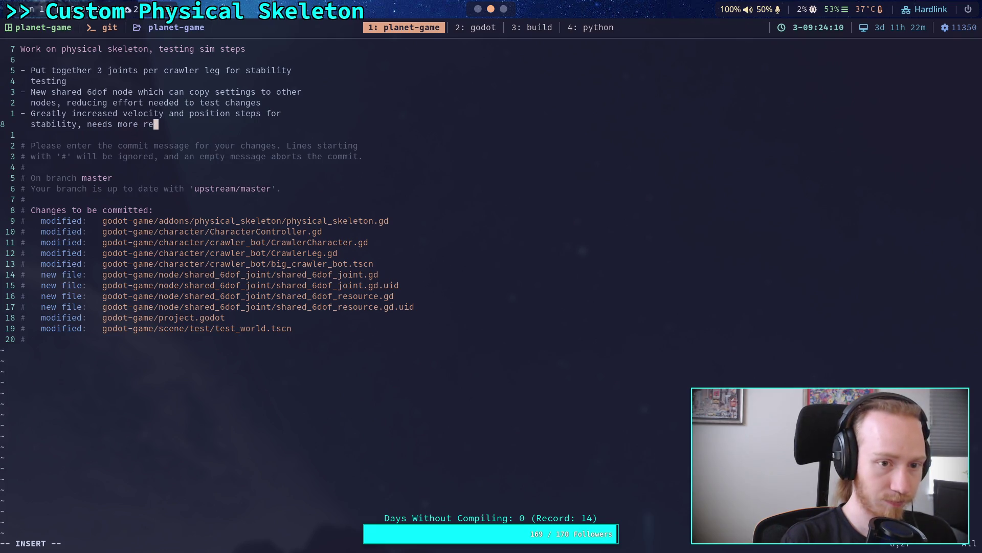
text(finement. )
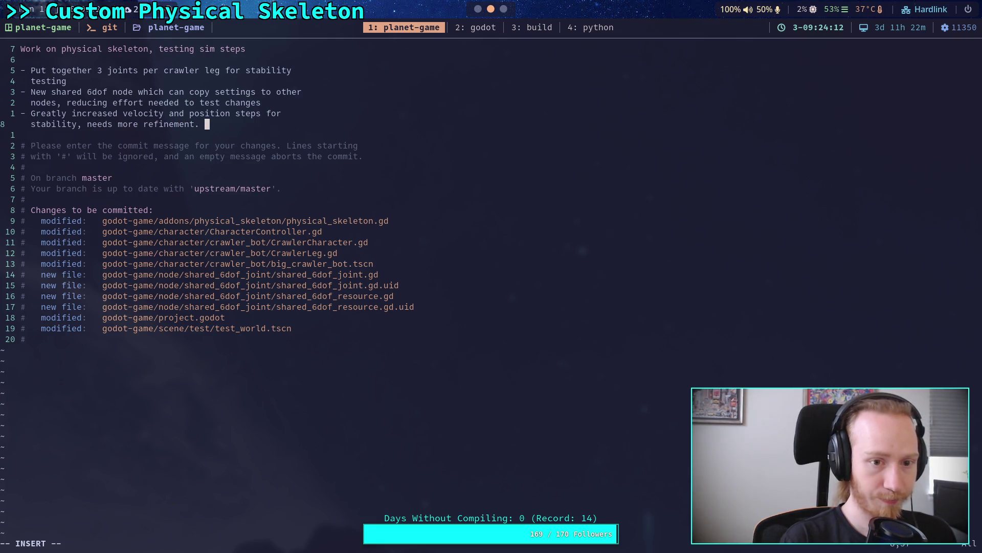
text(Ideally un)
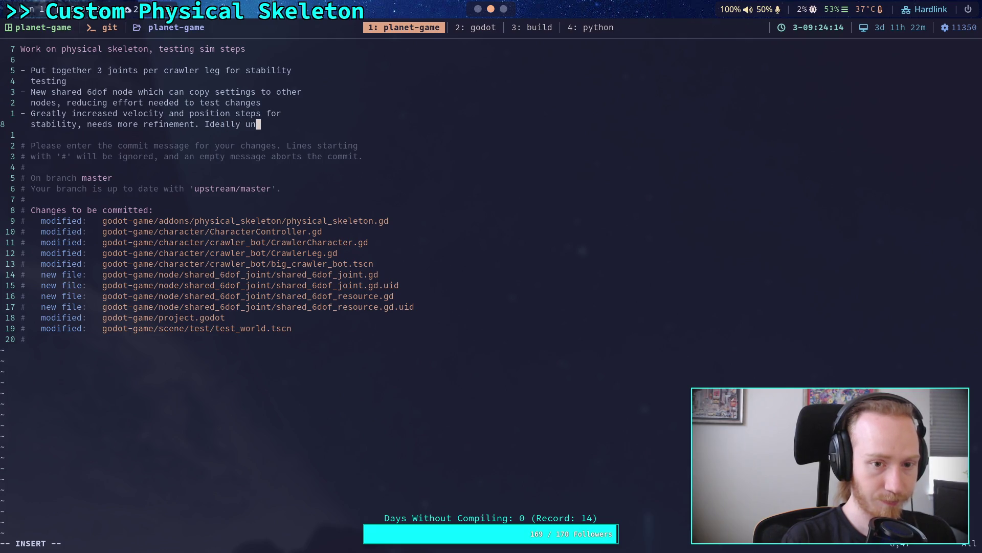
text(der 20)
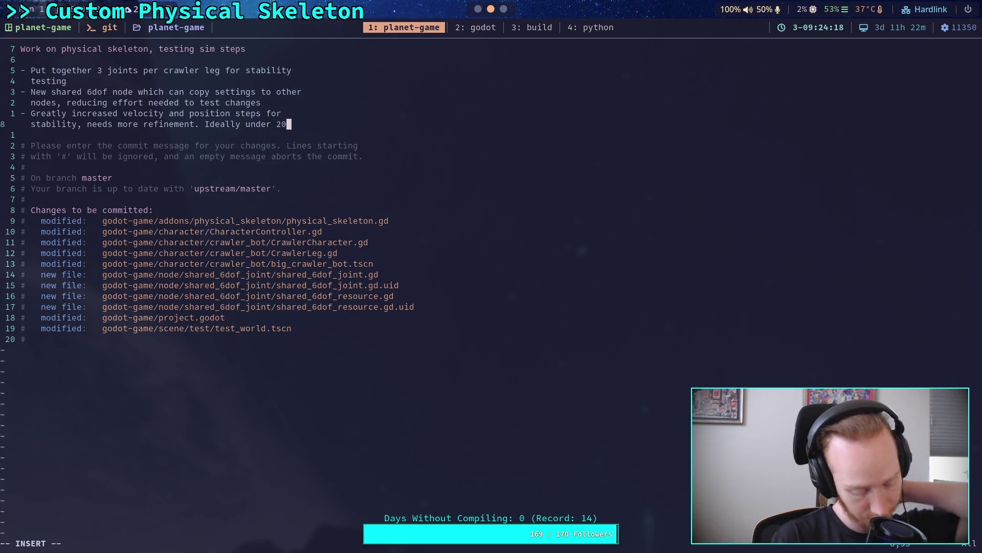
key(BackSpace)
key(BackSpace)
text(20)
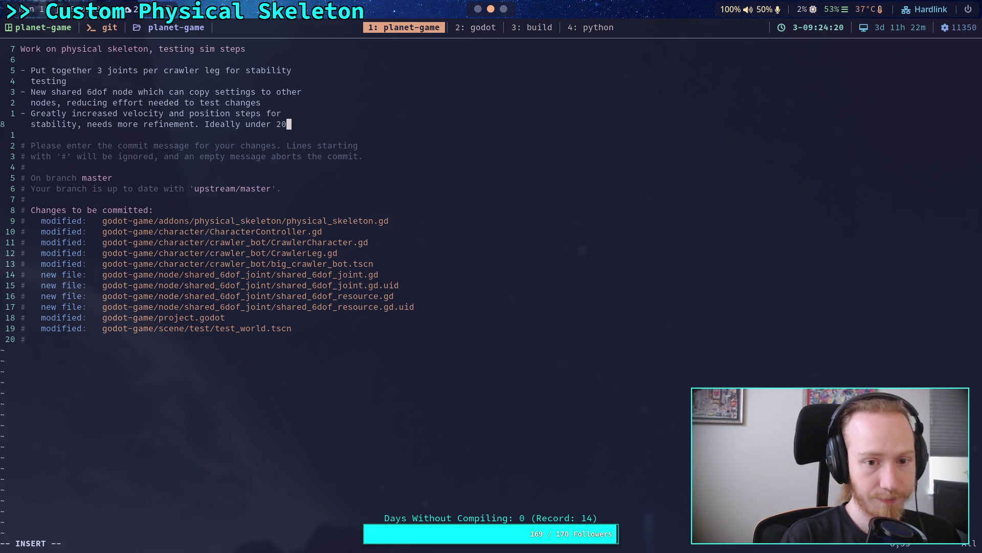